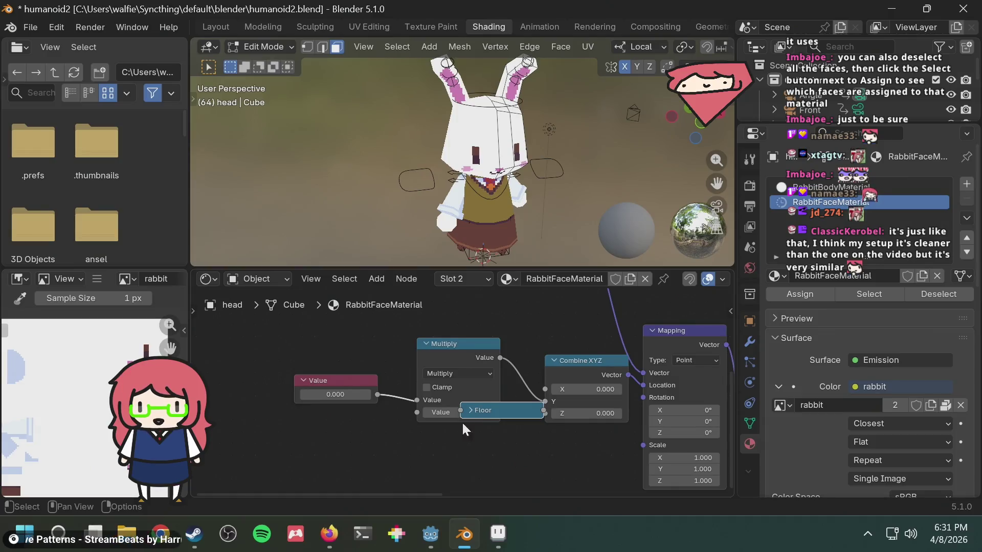
Spread out the Value, Multiply and Floor nodes and link Floor's output to Combine XYZ's Y
{"action": "middle_click_drag", "start_coordinate": [462, 425], "coordinate": [444, 423]}
{"action": "mouse_move", "coordinate": [327, 380]}
{"action": "left_mouse_down"}
{"action": "mouse_move", "coordinate": [262, 394]}
{"action": "mouse_move", "coordinate": [276, 394]}
{"action": "left_mouse_up"}
{"action": "left_click_drag", "start_coordinate": [467, 344], "coordinate": [408, 353]}
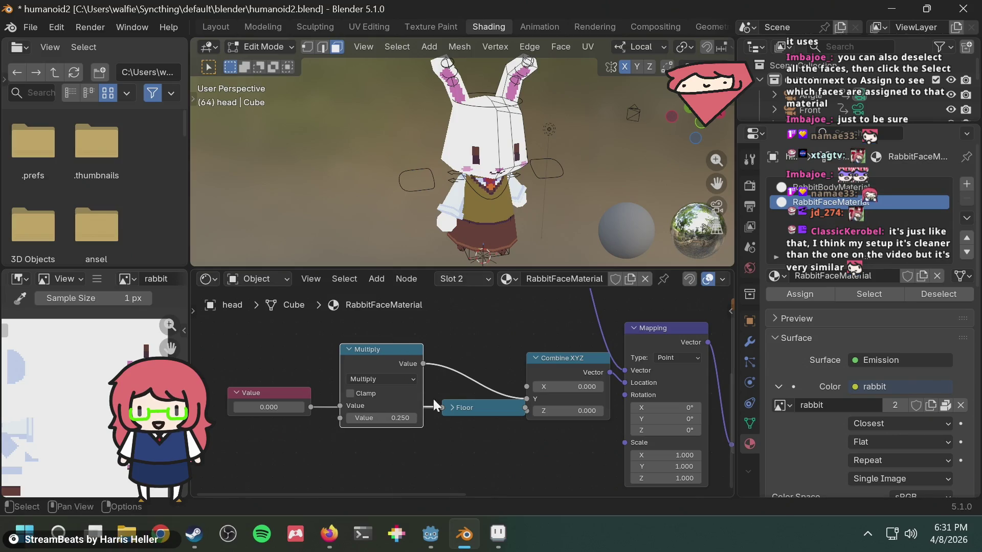
{"action": "mouse_move", "coordinate": [478, 409]}
{"action": "left_mouse_down"}
{"action": "mouse_move", "coordinate": [470, 432]}
{"action": "mouse_move", "coordinate": [470, 377]}
{"action": "mouse_move", "coordinate": [458, 392]}
{"action": "mouse_move", "coordinate": [456, 455]}
{"action": "mouse_move", "coordinate": [527, 447]}
{"action": "left_mouse_up"}
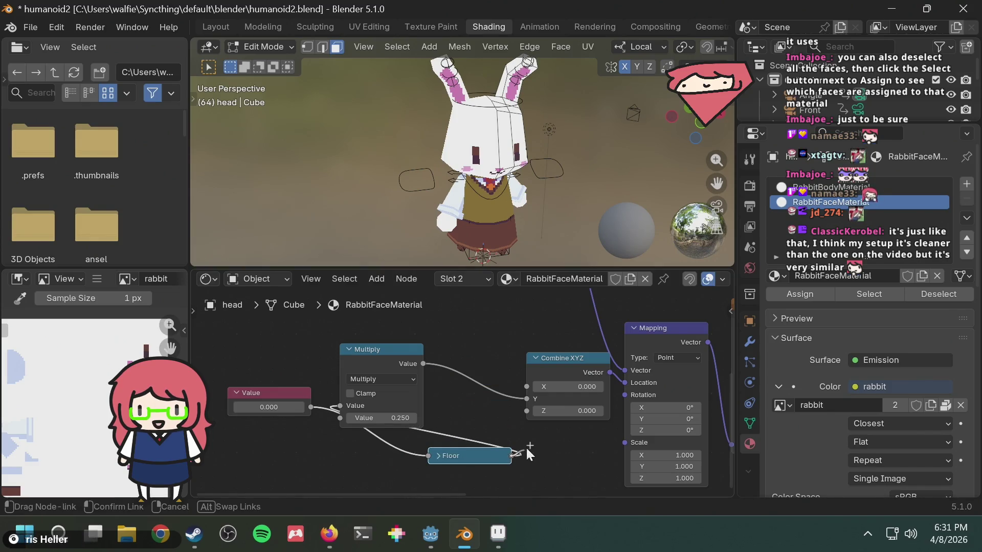
{"action": "left_click_drag", "start_coordinate": [522, 405], "coordinate": [526, 404]}
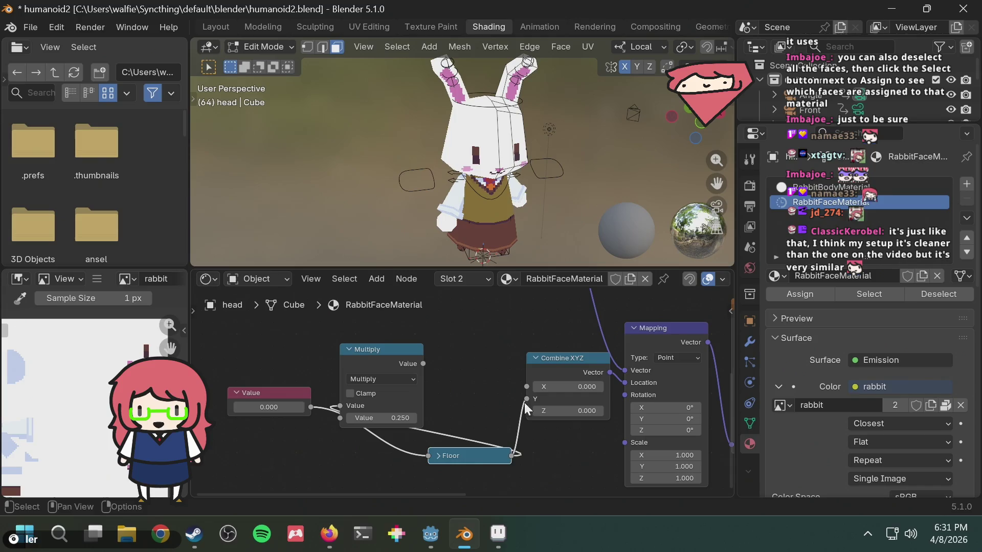
Reposition Floor and feed Multiply's result into Floor's input instead of Value's
{"action": "mouse_move", "coordinate": [466, 454]}
{"action": "left_mouse_down"}
{"action": "mouse_move", "coordinate": [431, 471]}
{"action": "mouse_move", "coordinate": [410, 436]}
{"action": "mouse_move", "coordinate": [455, 375]}
{"action": "left_mouse_up"}
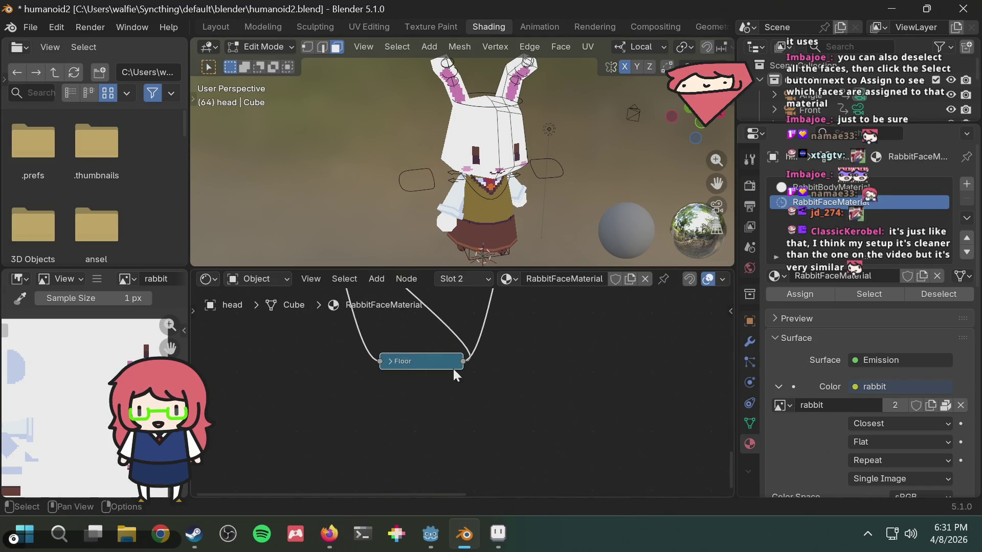
{"action": "middle_click_drag", "start_coordinate": [594, 382], "coordinate": [599, 487]}
{"action": "left_click_drag", "start_coordinate": [405, 470], "coordinate": [392, 391]}
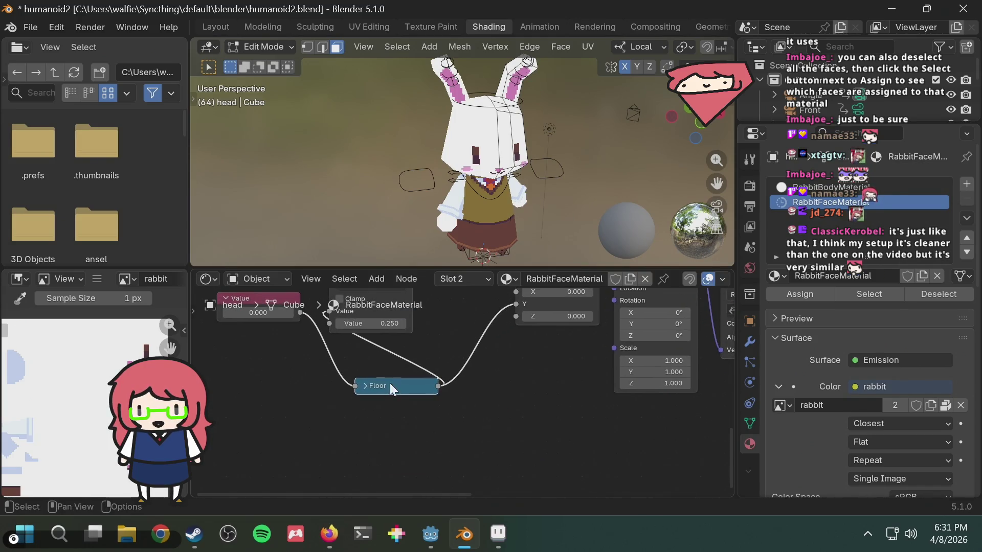
{"action": "middle_click_drag", "start_coordinate": [364, 288], "coordinate": [356, 338]}
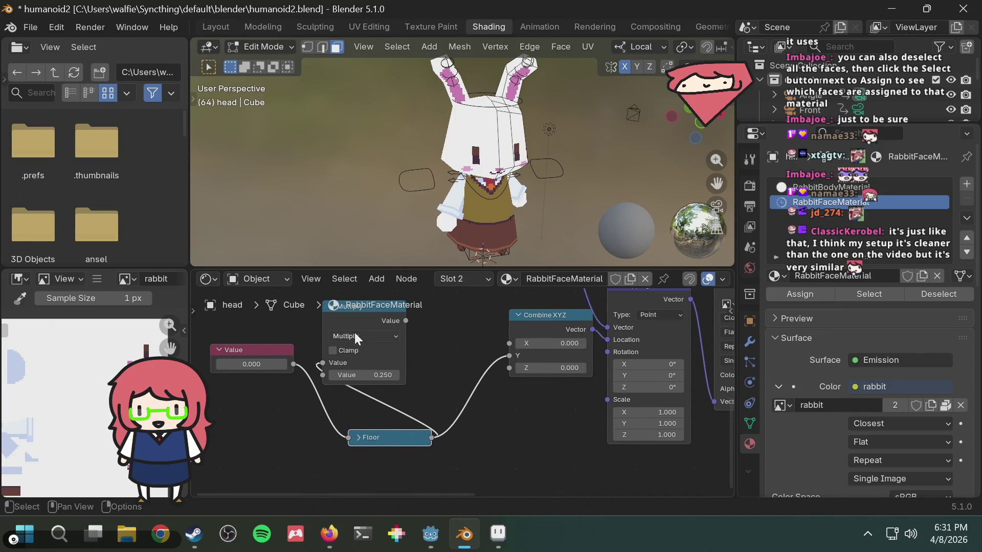
{"action": "left_click", "coordinate": [324, 357]}
{"action": "mouse_move", "coordinate": [292, 365]}
{"action": "left_mouse_down"}
{"action": "mouse_move", "coordinate": [310, 376]}
{"action": "mouse_move", "coordinate": [322, 358]}
{"action": "left_mouse_up"}
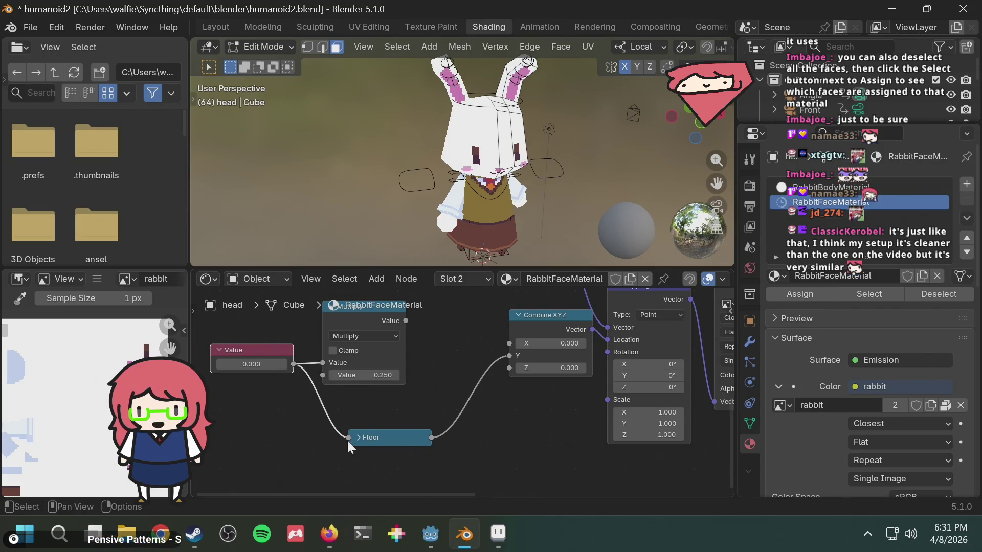
{"action": "mouse_move", "coordinate": [348, 439]}
{"action": "left_mouse_down"}
{"action": "mouse_move", "coordinate": [335, 389]}
{"action": "mouse_move", "coordinate": [330, 426]}
{"action": "mouse_move", "coordinate": [438, 355]}
{"action": "mouse_move", "coordinate": [405, 321]}
{"action": "left_mouse_up"}
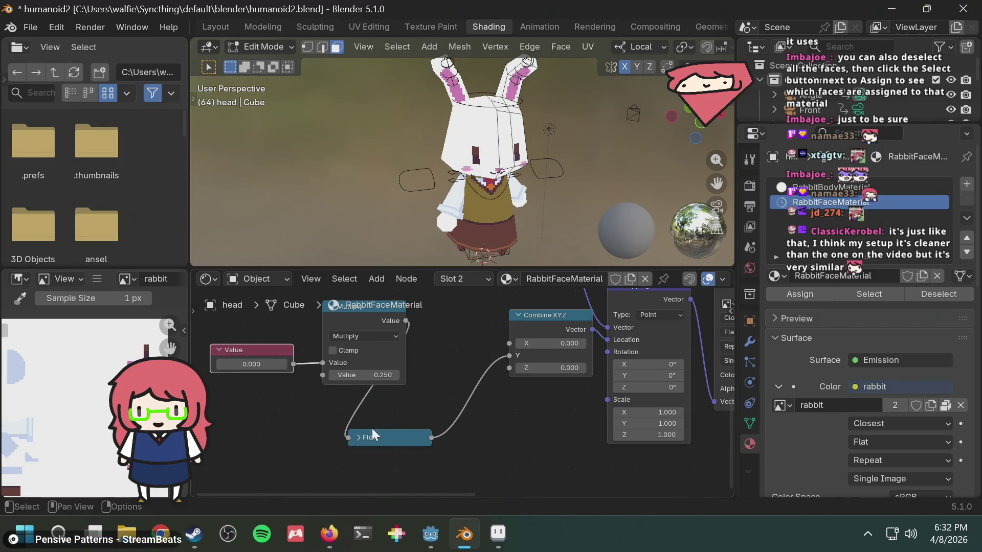
Set the Value node's number to 2.000
{"action": "left_click", "coordinate": [262, 364]}
{"action": "type", "text": "1"}
{"action": "key", "text": "Return"}
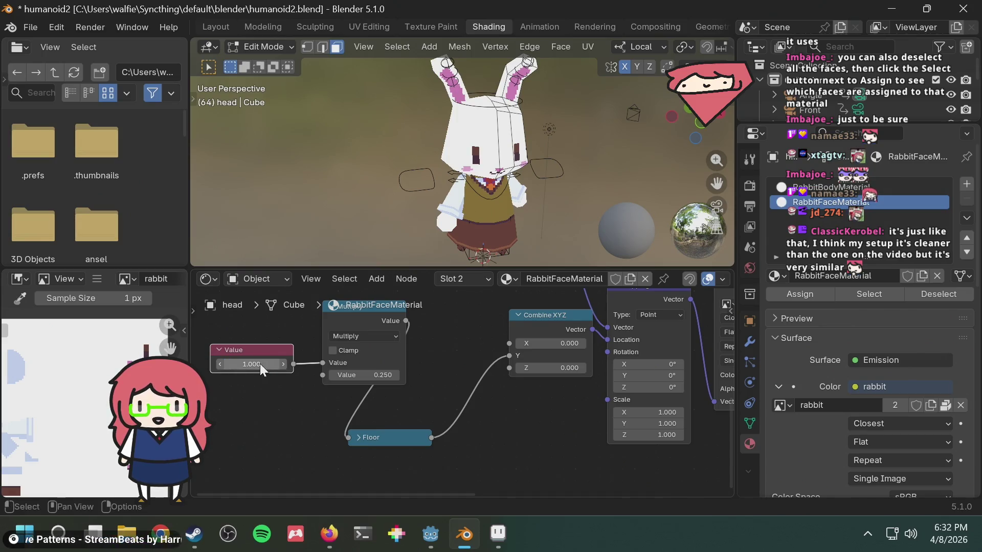
{"action": "left_click", "coordinate": [268, 360]}
{"action": "type", "text": "2"}
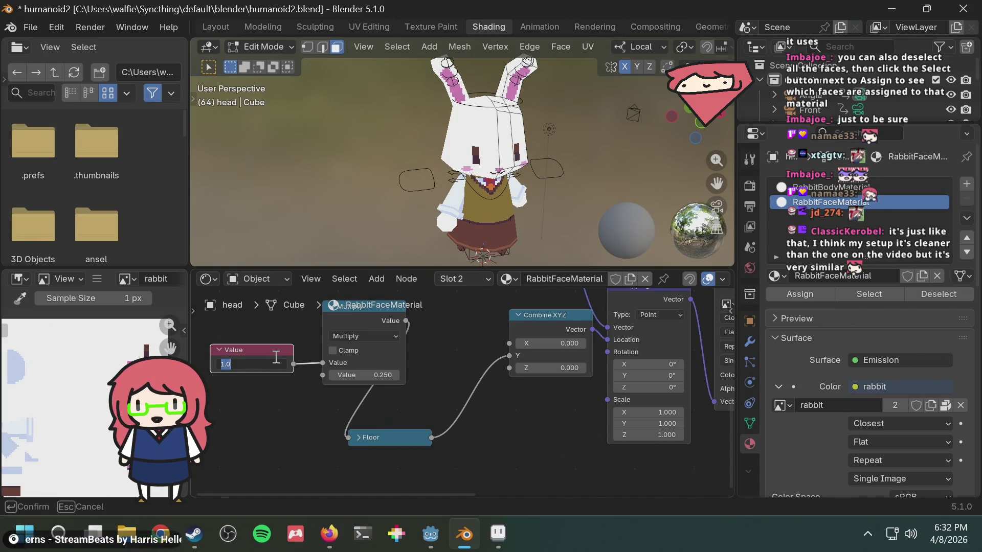
{"action": "key", "text": "Return"}
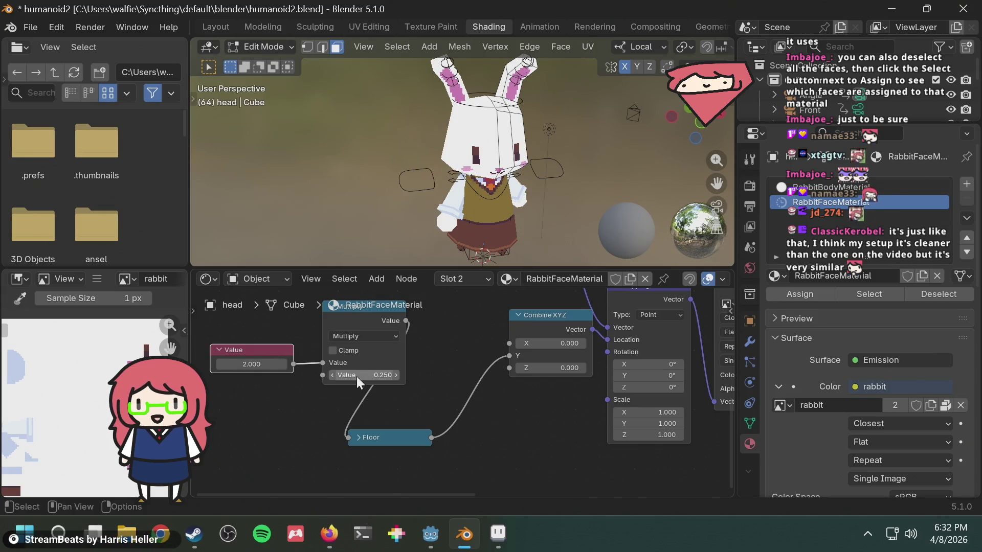
Line up the Value, Multiply and Floor nodes in a tidy row before Combine XYZ
{"action": "middle_click_drag", "start_coordinate": [433, 366], "coordinate": [469, 385]}
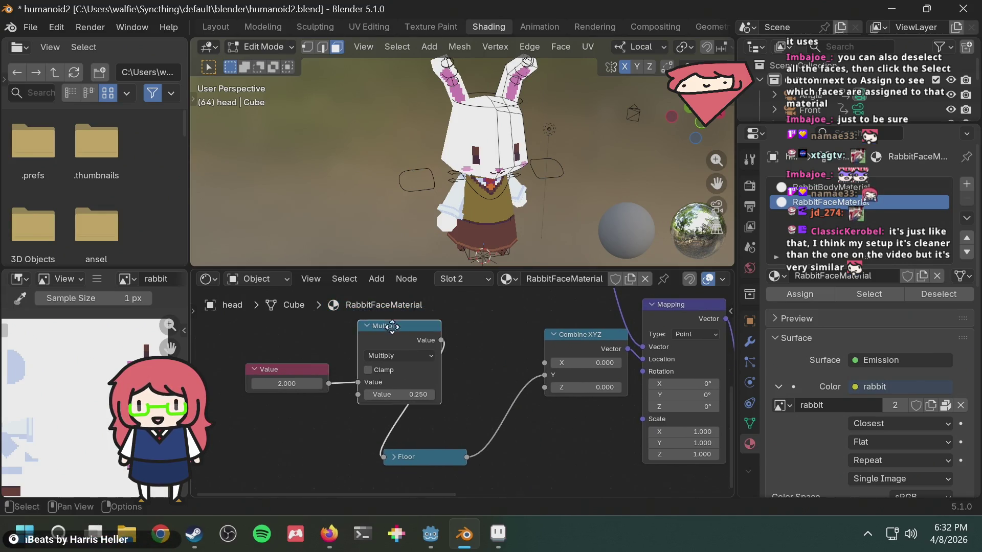
{"action": "left_click_drag", "start_coordinate": [393, 322], "coordinate": [333, 347]}
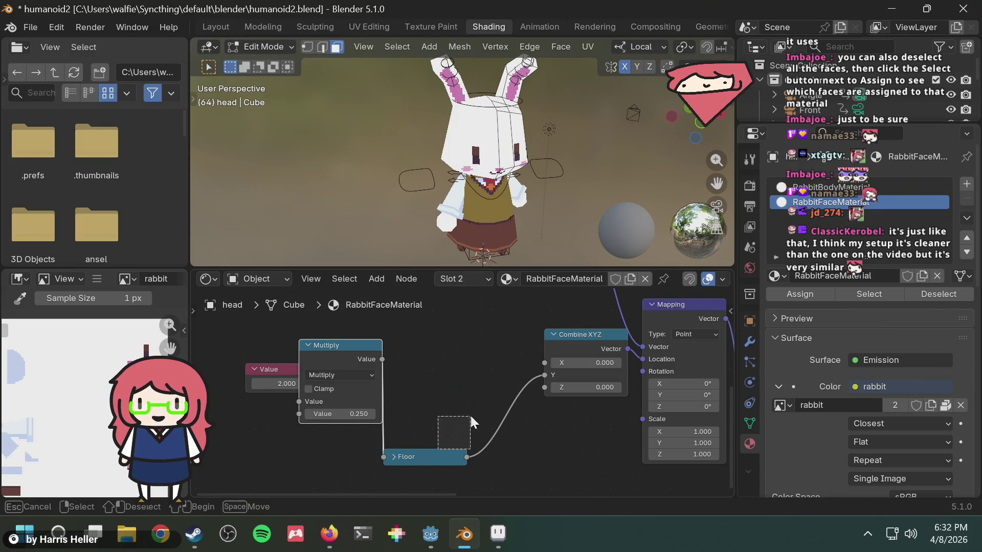
{"action": "left_click", "coordinate": [421, 447]}
{"action": "left_click_drag", "start_coordinate": [421, 449], "coordinate": [483, 417]}
{"action": "left_click_drag", "start_coordinate": [263, 373], "coordinate": [233, 402]}
{"action": "left_click_drag", "start_coordinate": [342, 345], "coordinate": [362, 368]}
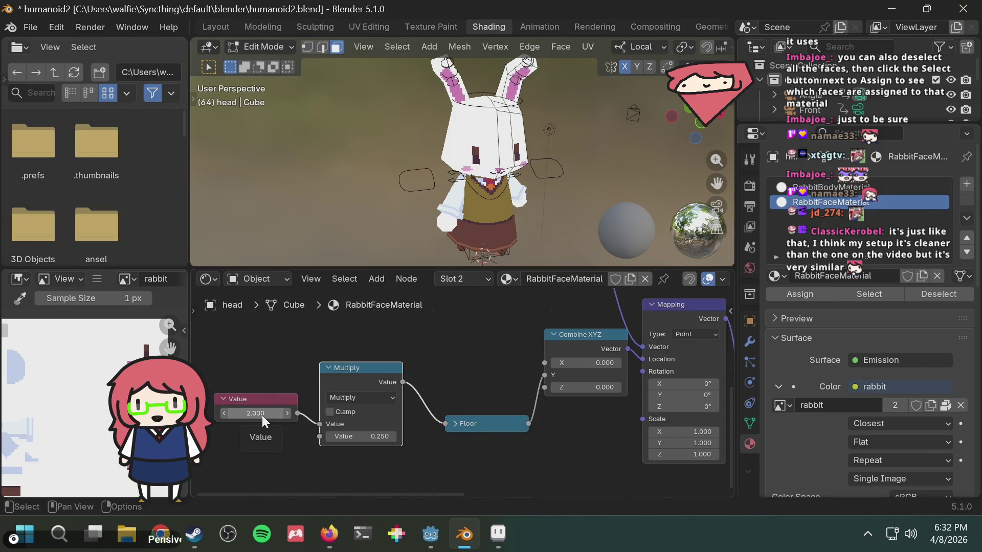
{"action": "mouse_move", "coordinate": [619, 419]}
{"action": "middle_mouse_down"}
{"action": "mouse_move", "coordinate": [571, 426]}
{"action": "mouse_move", "coordinate": [566, 409]}
{"action": "middle_mouse_up"}
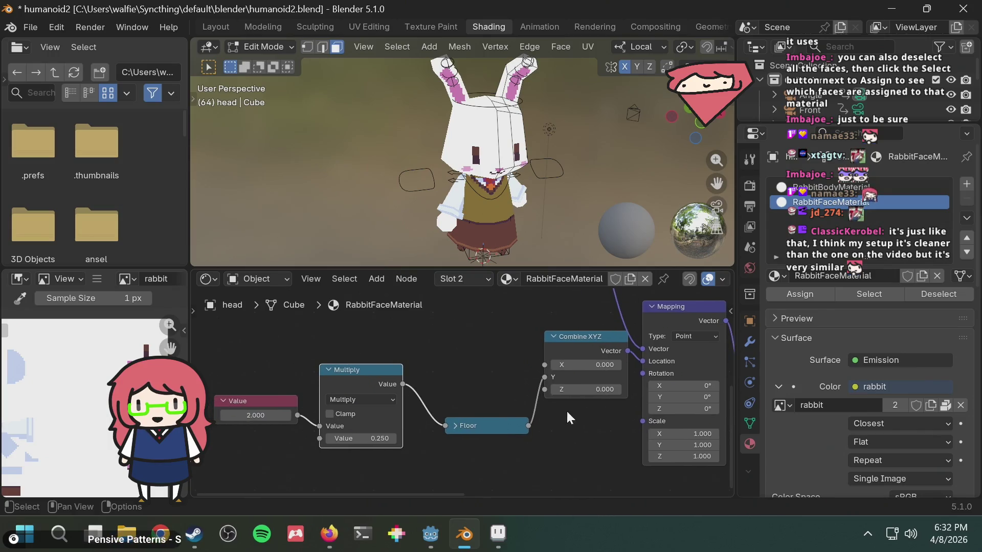
Check the node context menu and F3 search for 'inp', then switch to Firefox
{"action": "middle_click_drag", "start_coordinate": [486, 366], "coordinate": [495, 373]}
{"action": "right_click", "coordinate": [477, 356]}
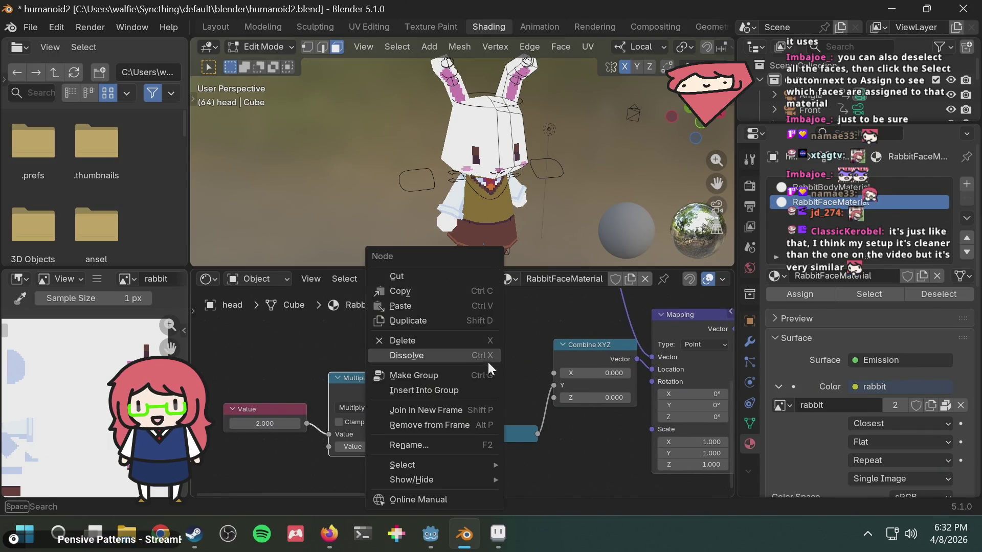
{"action": "left_click", "coordinate": [483, 358]}
{"action": "key", "text": "F3"}
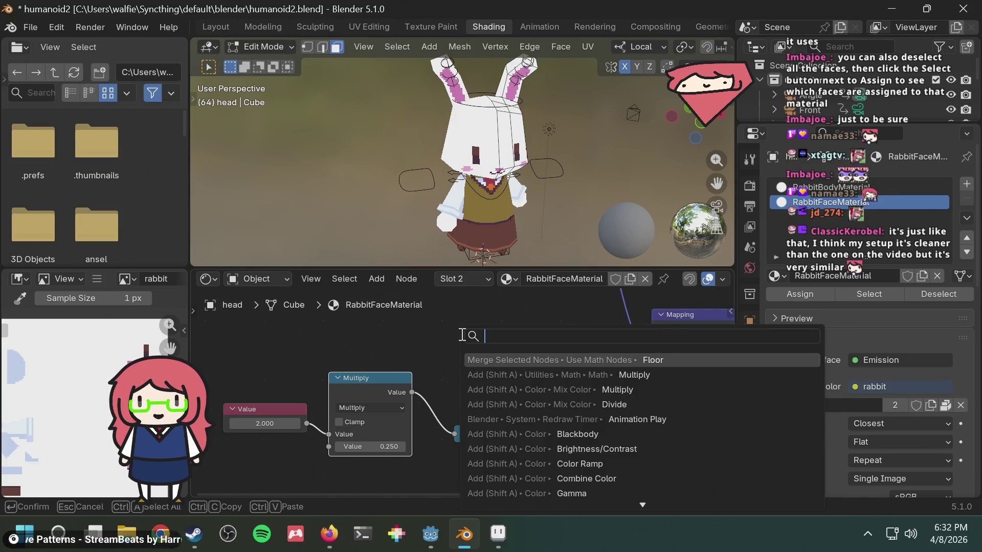
{"action": "type", "text": "inp"}
{"action": "key", "text": "BackSpace"}
{"action": "key", "text": "BackSpace"}
{"action": "key", "text": "BackSpace"}
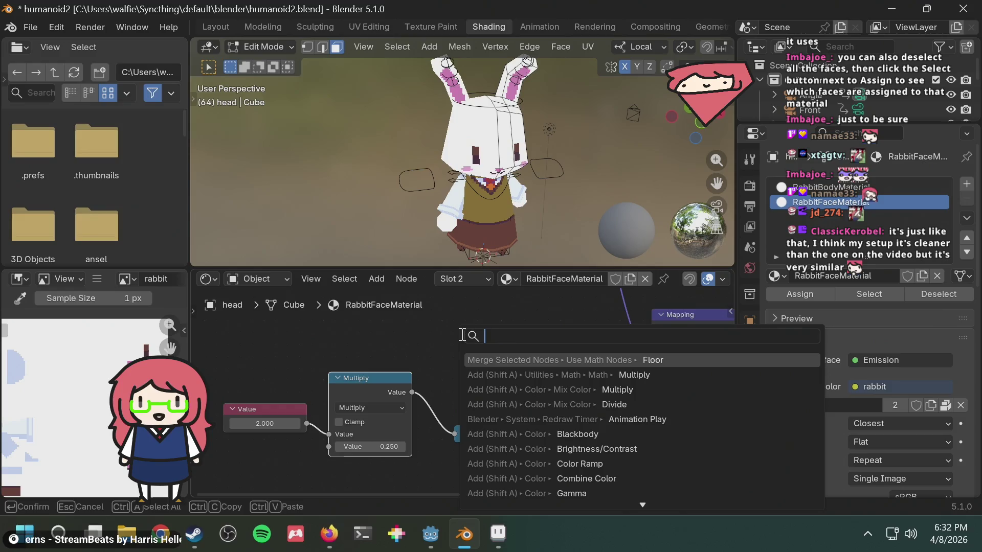
{"action": "key", "text": "alt+Tab"}
Search 'blender shader node see value' and open the Stack Exchange question on visualizing a value
{"action": "key", "text": "ctrl+t"}
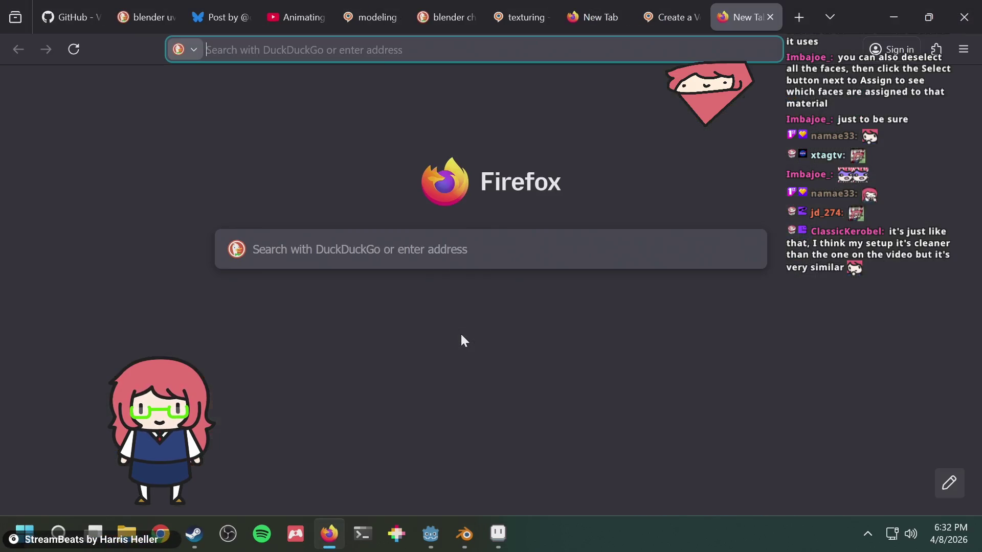
{"action": "type", "text": "blend"}
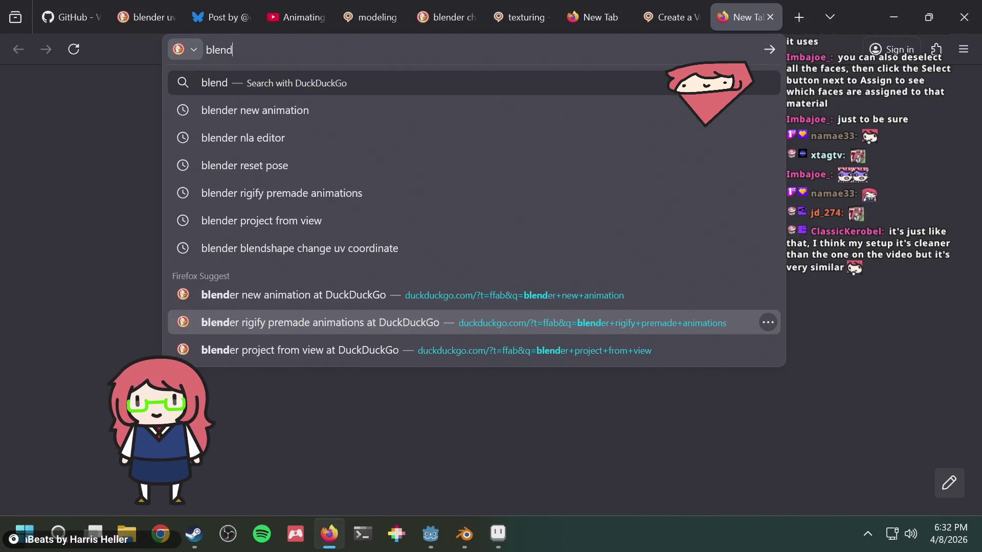
{"action": "type", "text": "er shader n"}
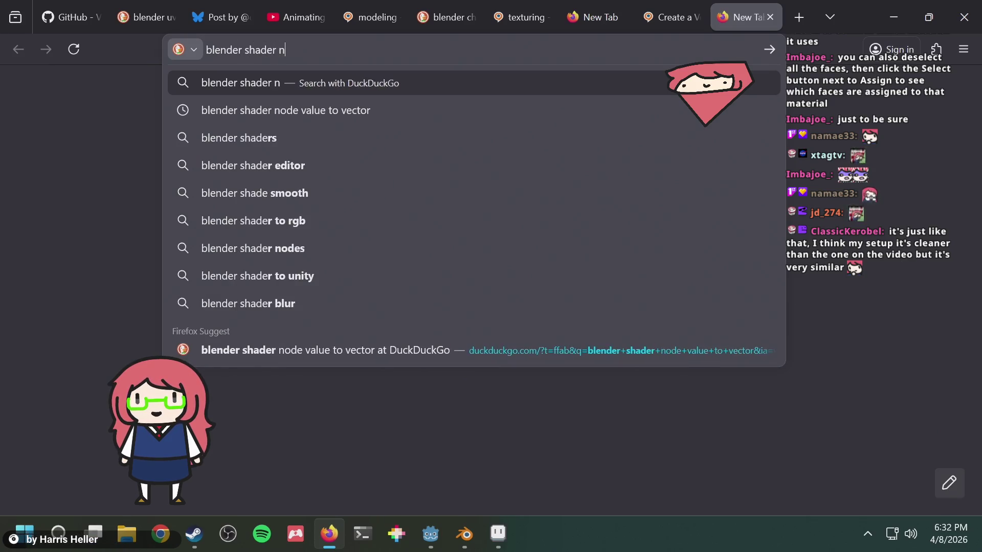
{"action": "type", "text": "ode see value"}
{"action": "key", "text": "Return"}
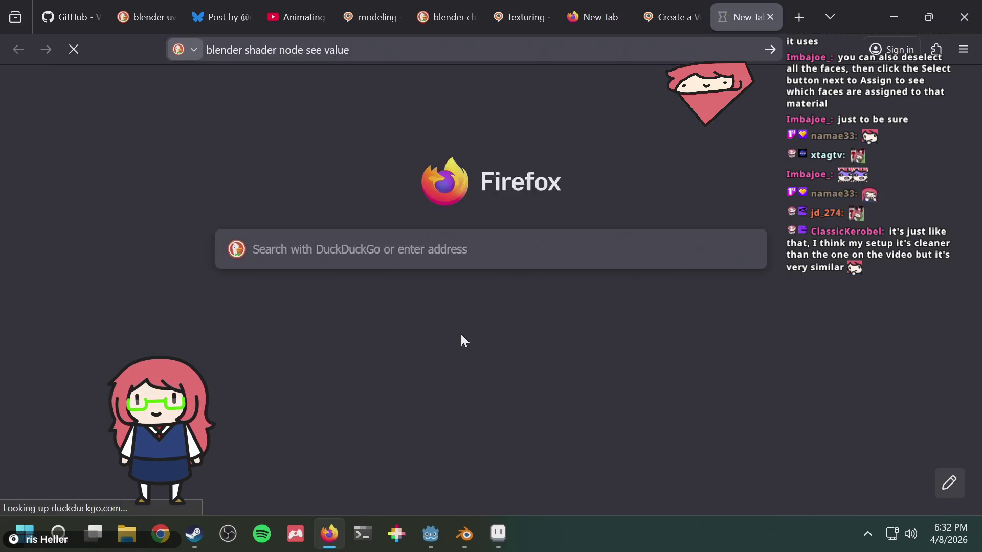
{"action": "scroll", "coordinate": [372, 332], "scroll_direction": "down", "scroll_amount": 5}
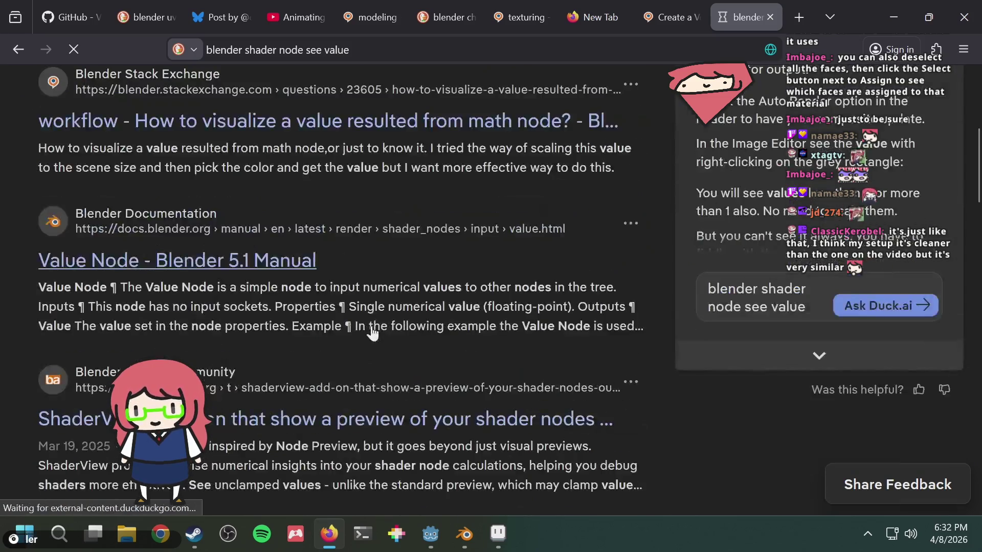
{"action": "left_click", "coordinate": [400, 122]}
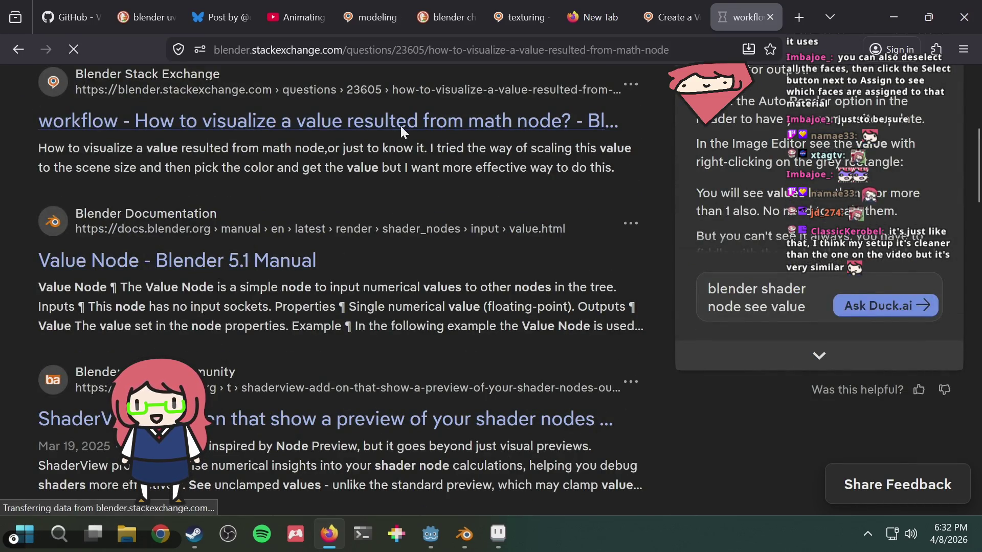
{"action": "scroll", "coordinate": [418, 280], "scroll_direction": "down", "scroll_amount": 10}
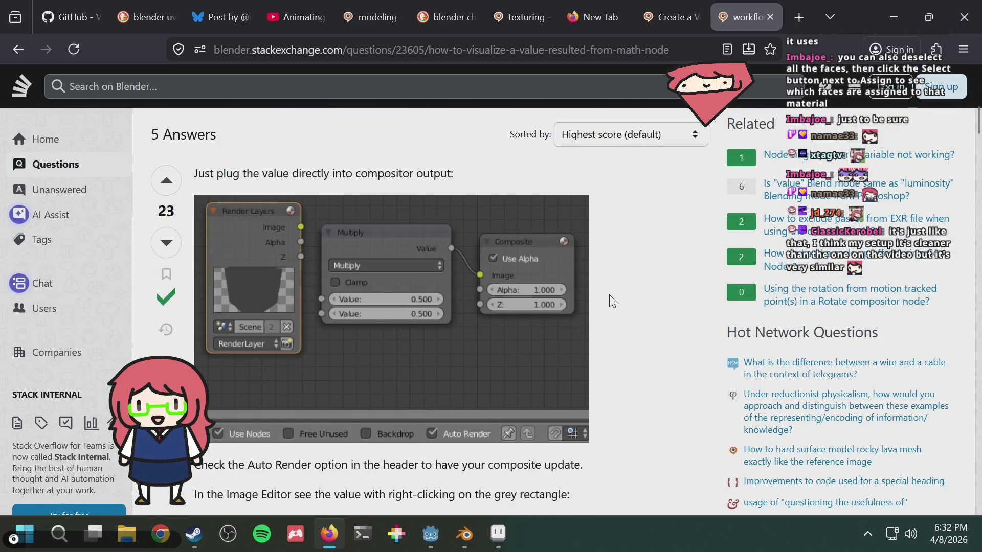
Scroll through the Stack Exchange answers on math node values, then go back to the results
{"action": "scroll", "coordinate": [609, 296], "scroll_direction": "down", "scroll_amount": 6}
{"action": "scroll", "coordinate": [621, 280], "scroll_direction": "down", "scroll_amount": 17}
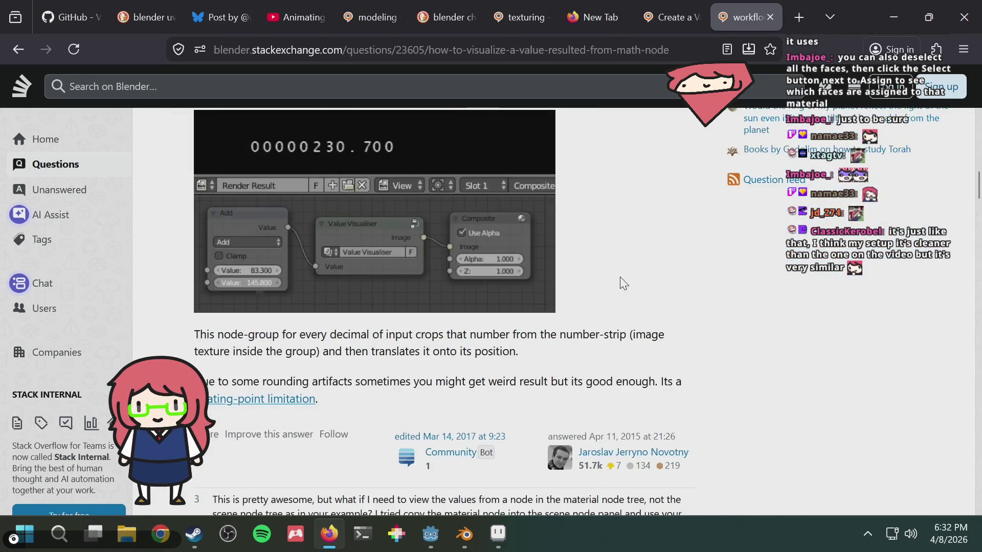
{"action": "scroll", "coordinate": [620, 276], "scroll_direction": "down", "scroll_amount": 10}
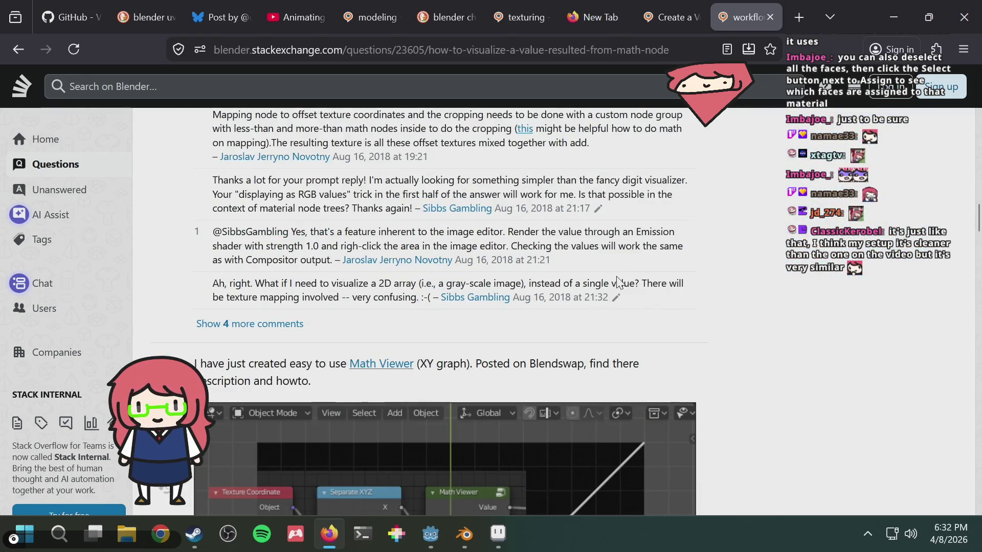
{"action": "scroll", "coordinate": [616, 283], "scroll_direction": "down", "scroll_amount": 20}
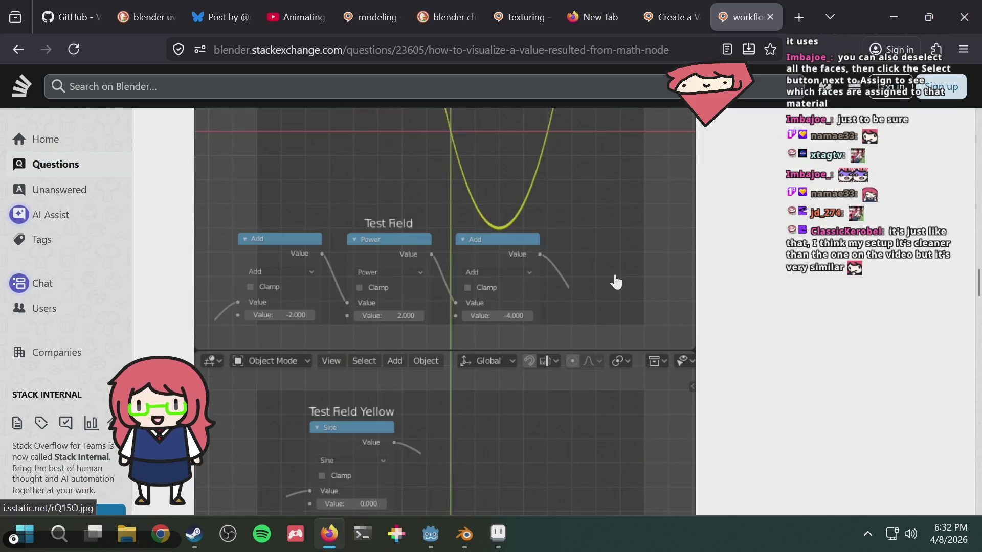
{"action": "scroll", "coordinate": [614, 278], "scroll_direction": "down", "scroll_amount": 10}
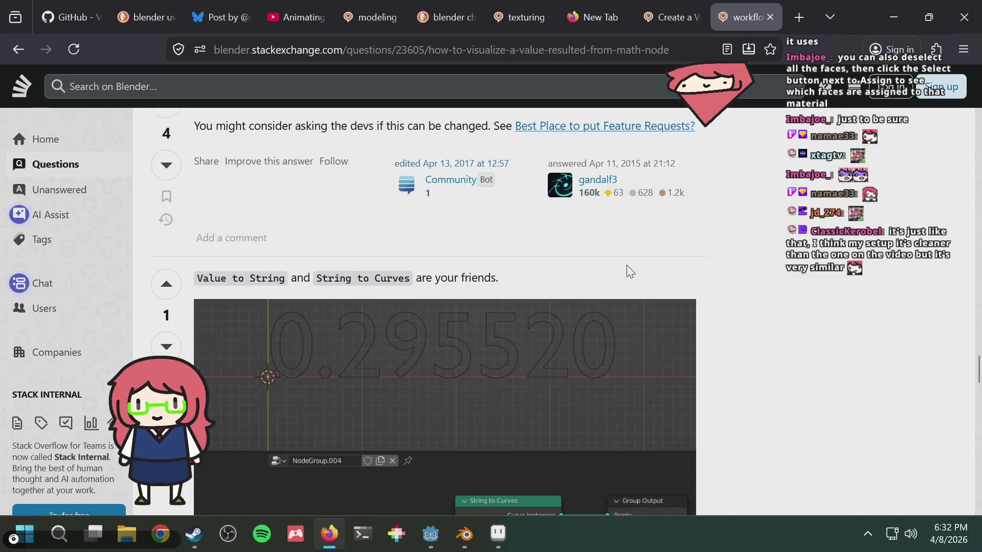
{"action": "scroll", "coordinate": [630, 272], "scroll_direction": "down", "scroll_amount": 5}
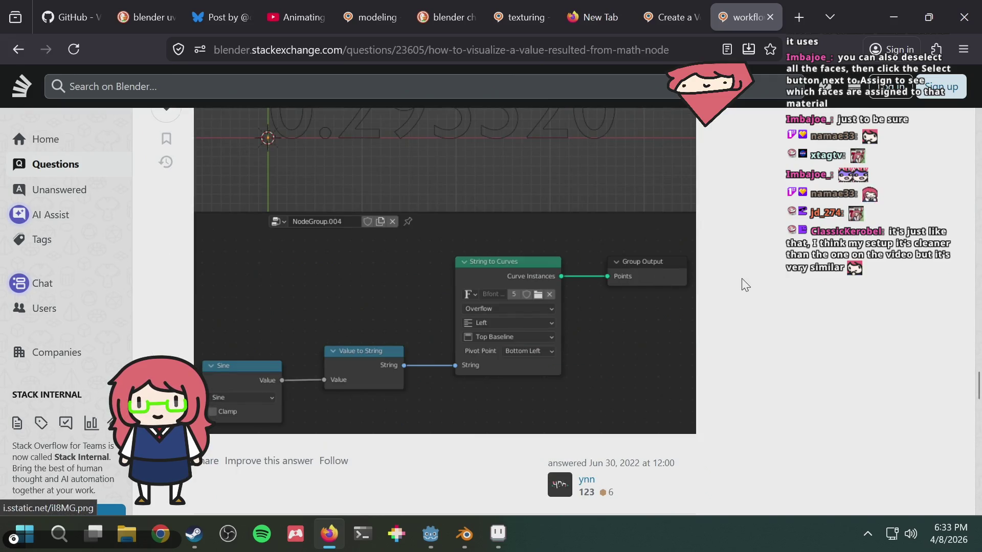
{"action": "scroll", "coordinate": [726, 288], "scroll_direction": "up", "scroll_amount": 4}
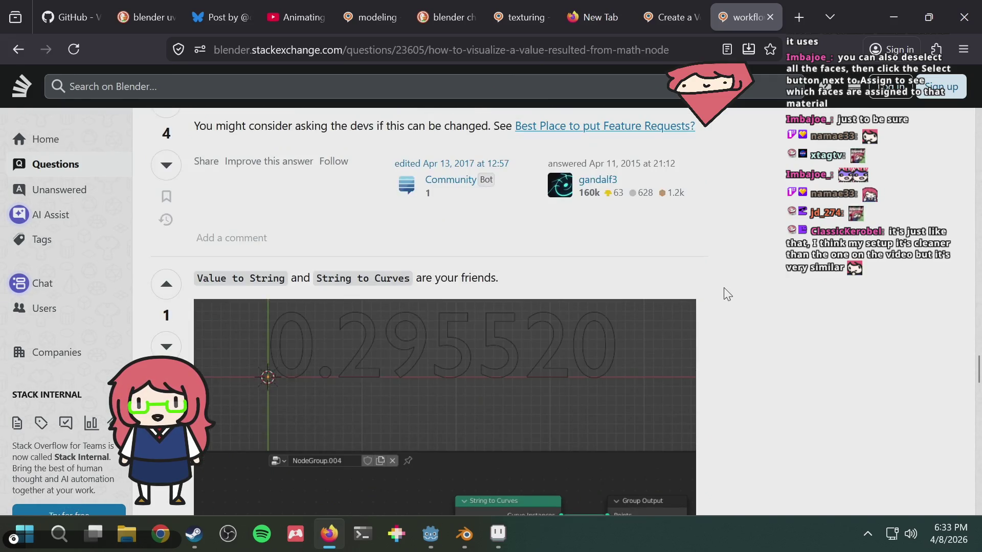
{"action": "scroll", "coordinate": [727, 293], "scroll_direction": "down", "scroll_amount": 10}
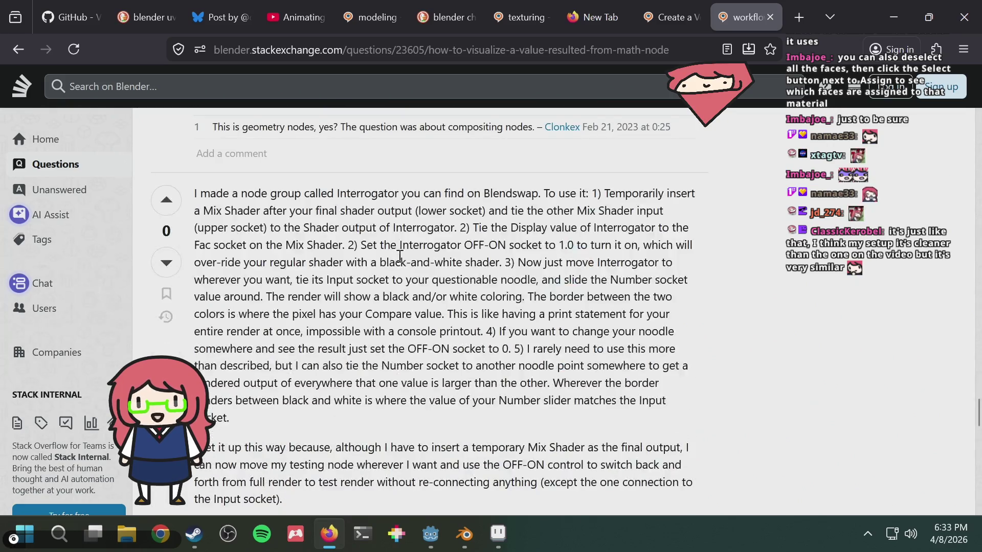
{"action": "left_click", "coordinate": [17, 49]}
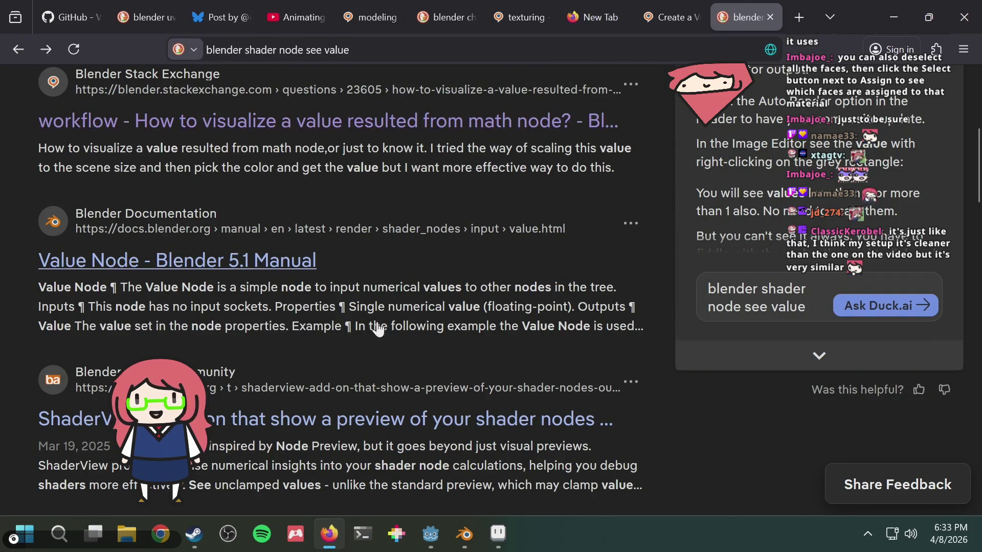
Look over the Value Node manual page and return to the search results
{"action": "left_click", "coordinate": [263, 262]}
{"action": "scroll", "coordinate": [526, 256], "scroll_direction": "down", "scroll_amount": 5}
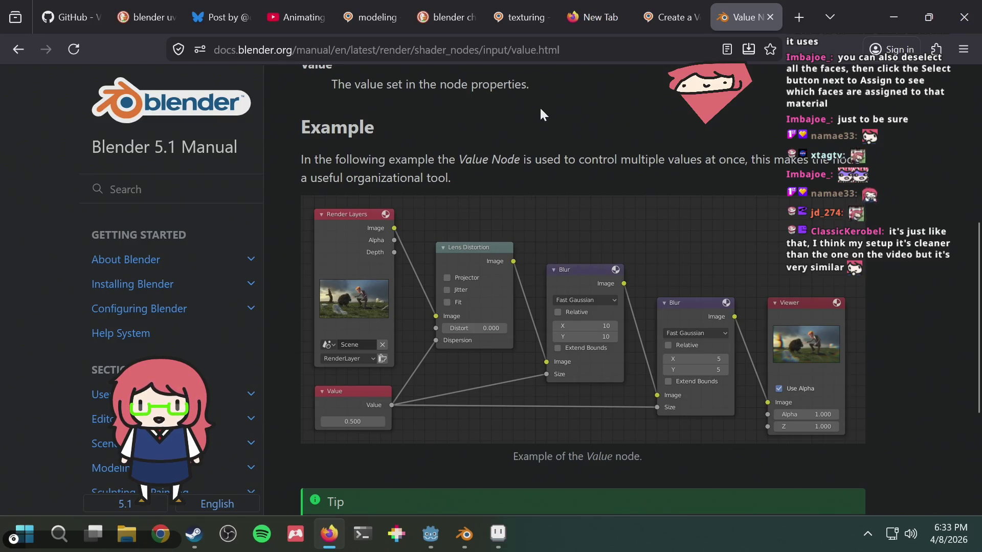
{"action": "left_click", "coordinate": [17, 49]}
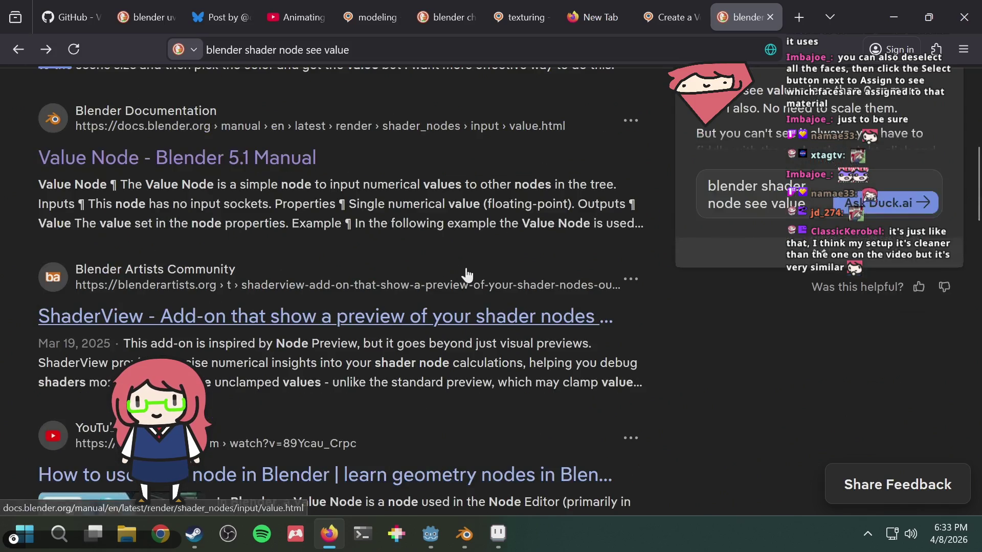
{"action": "scroll", "coordinate": [467, 275], "scroll_direction": "down", "scroll_amount": 4}
{"action": "scroll", "coordinate": [432, 241], "scroll_direction": "up", "scroll_amount": 7}
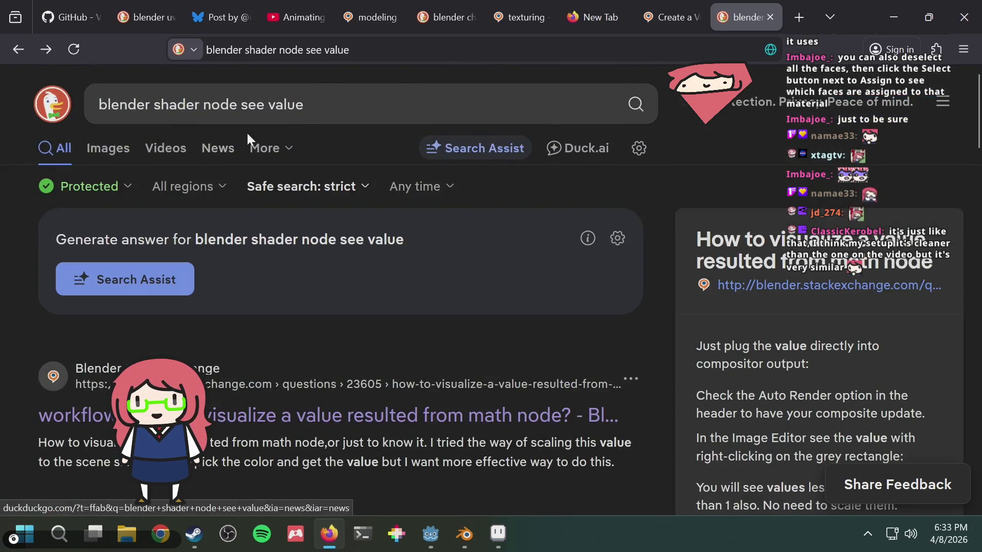
Extend the query to 'blender shader node see value math' and scroll its results
{"action": "left_click", "coordinate": [325, 105]}
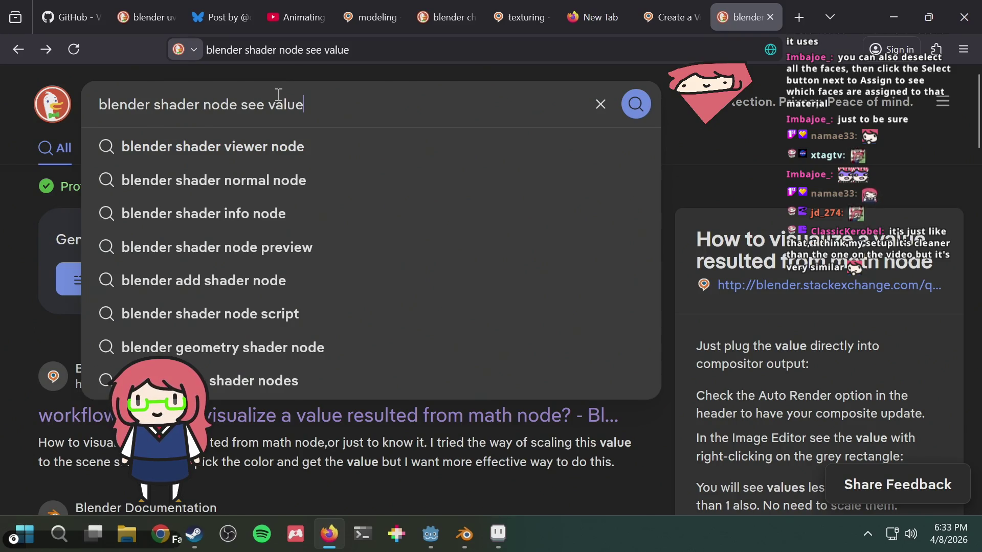
{"action": "type", "text": "math"}
{"action": "key", "text": "Return"}
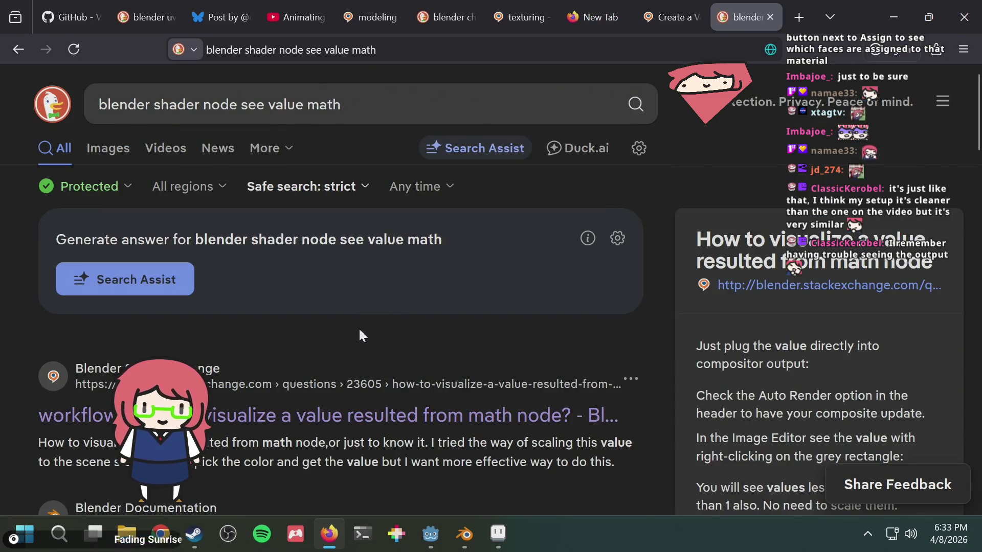
{"action": "scroll", "coordinate": [359, 333], "scroll_direction": "down", "scroll_amount": 5}
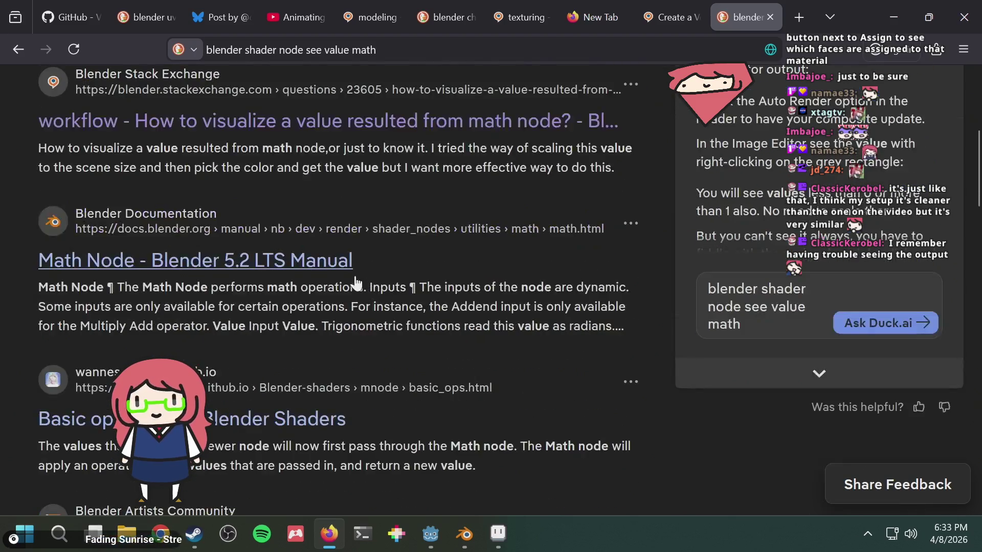
{"action": "scroll", "coordinate": [312, 265], "scroll_direction": "down", "scroll_amount": 2}
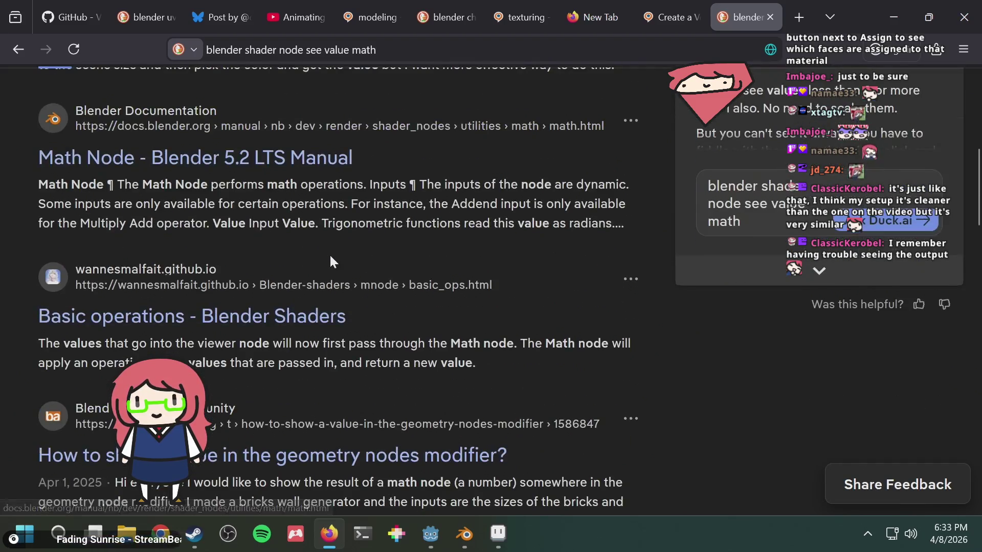
{"action": "scroll", "coordinate": [366, 279], "scroll_direction": "down", "scroll_amount": 2}
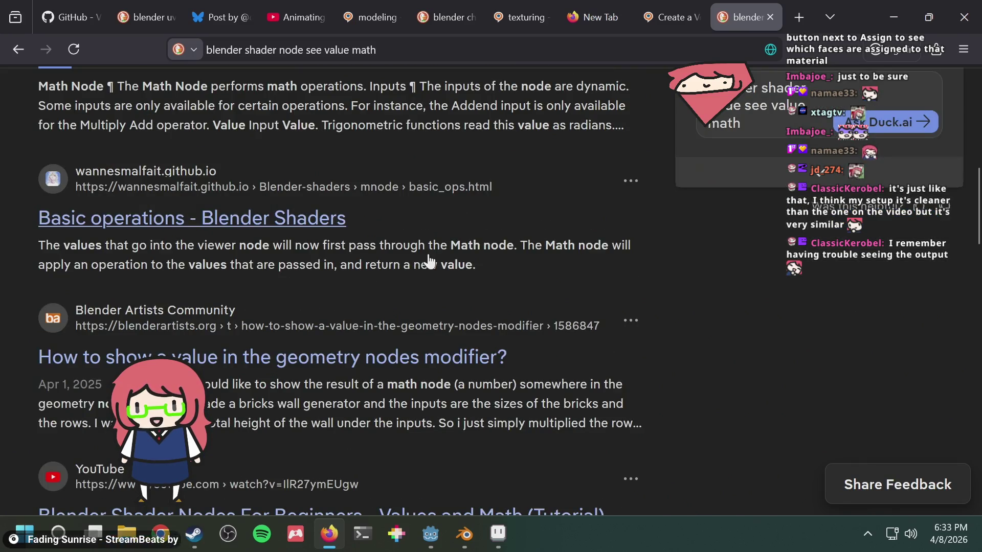
Open the Blender Artists thread 'How to show a value in the geometry nodes modifier?' and read its replies
{"action": "left_click", "coordinate": [365, 357]}
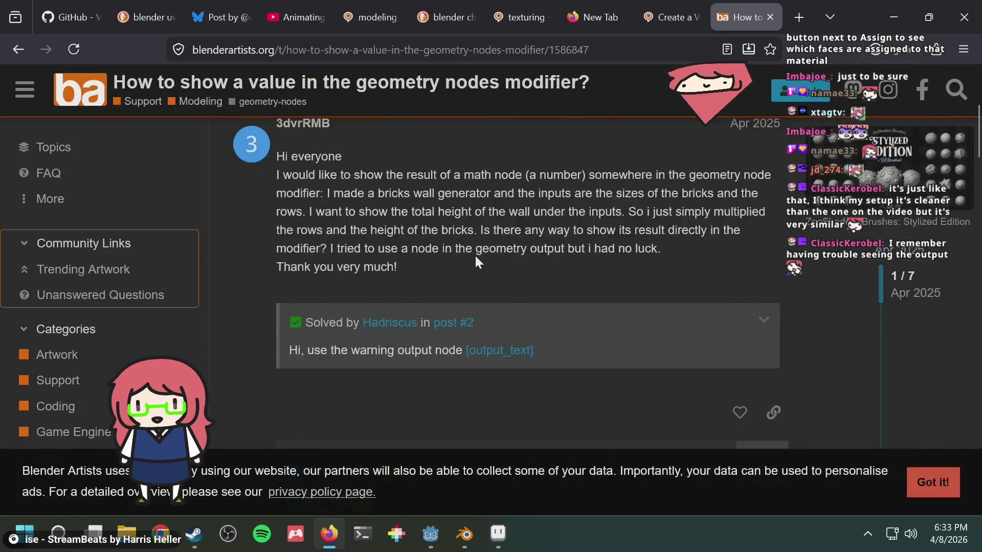
{"action": "scroll", "coordinate": [475, 254], "scroll_direction": "down", "scroll_amount": 4}
{"action": "scroll", "coordinate": [476, 257], "scroll_direction": "down", "scroll_amount": 2}
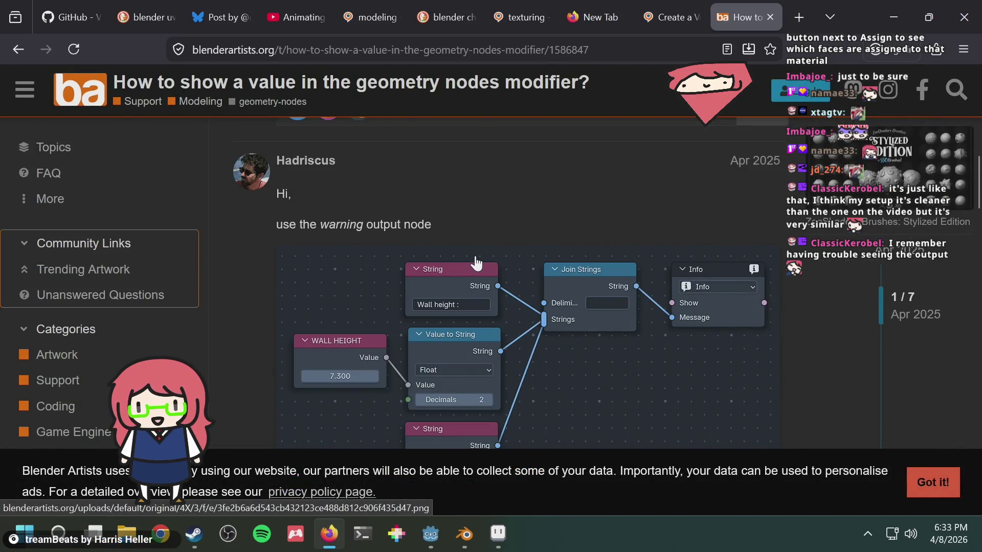
{"action": "scroll", "coordinate": [522, 220], "scroll_direction": "down", "scroll_amount": 4}
{"action": "scroll", "coordinate": [518, 248], "scroll_direction": "up", "scroll_amount": 2}
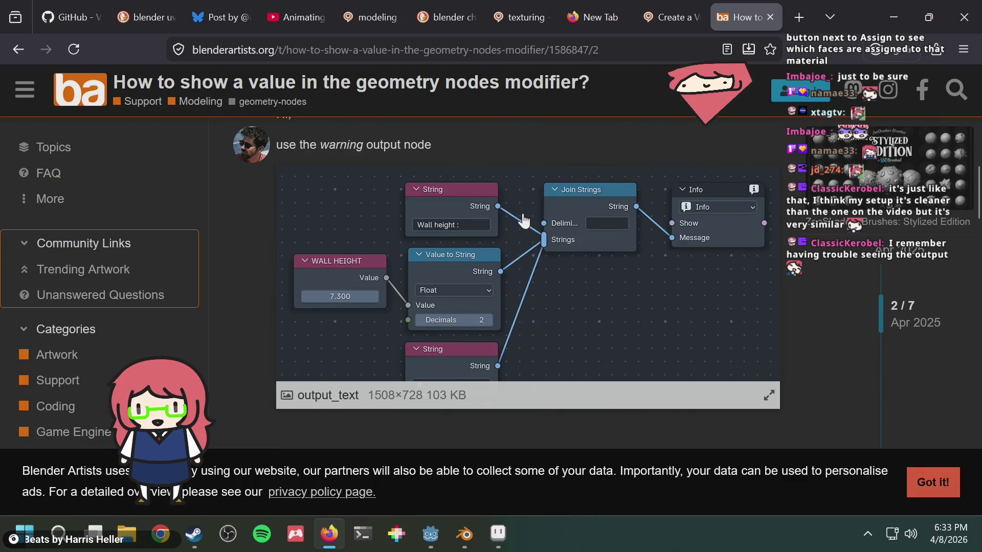
{"action": "scroll", "coordinate": [546, 227], "scroll_direction": "up", "scroll_amount": 2}
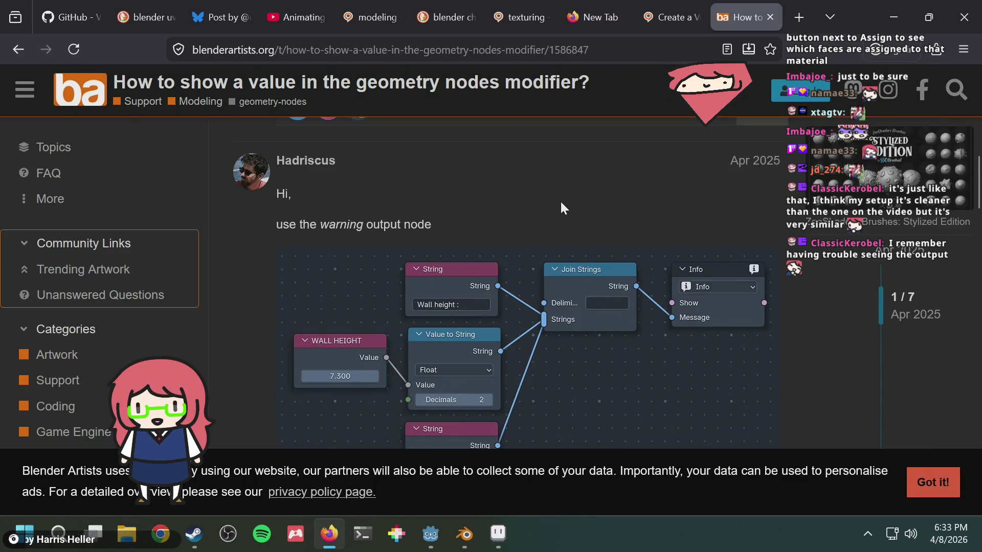
{"action": "scroll", "coordinate": [561, 204], "scroll_direction": "down", "scroll_amount": 10}
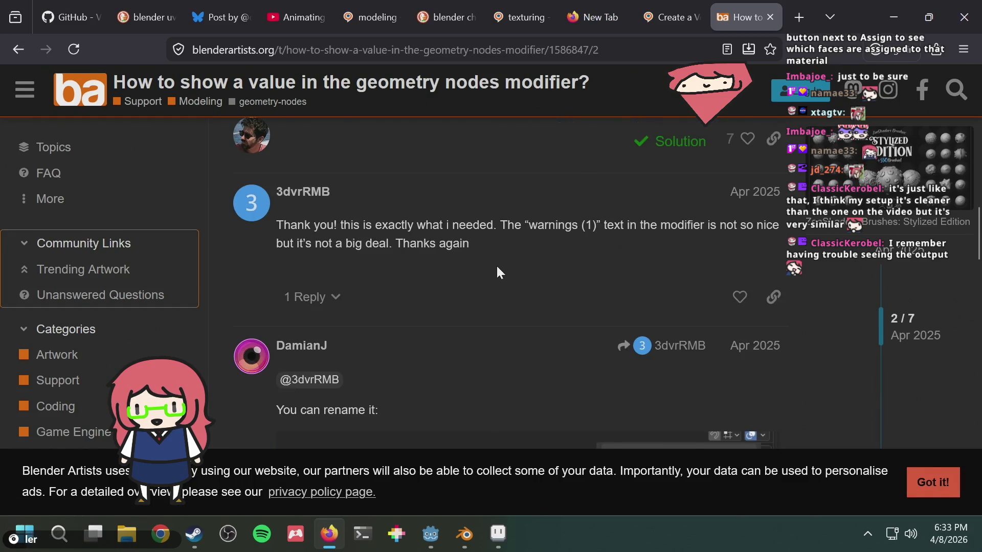
{"action": "scroll", "coordinate": [497, 267], "scroll_direction": "down", "scroll_amount": 9}
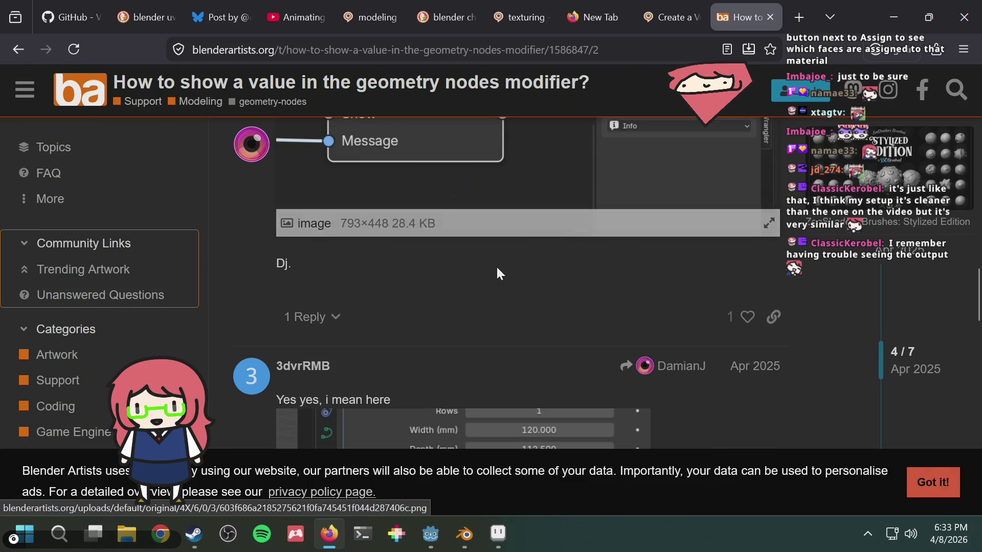
{"action": "scroll", "coordinate": [499, 272], "scroll_direction": "down", "scroll_amount": 5}
{"action": "scroll", "coordinate": [497, 268], "scroll_direction": "up", "scroll_amount": 2}
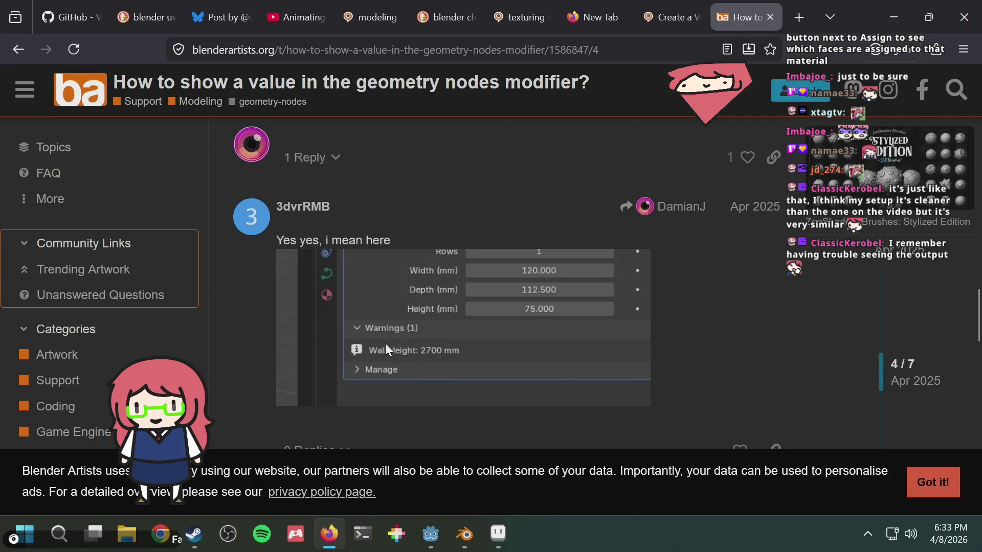
{"action": "scroll", "coordinate": [387, 350], "scroll_direction": "down", "scroll_amount": 5}
{"action": "scroll", "coordinate": [486, 291], "scroll_direction": "down", "scroll_amount": 2}
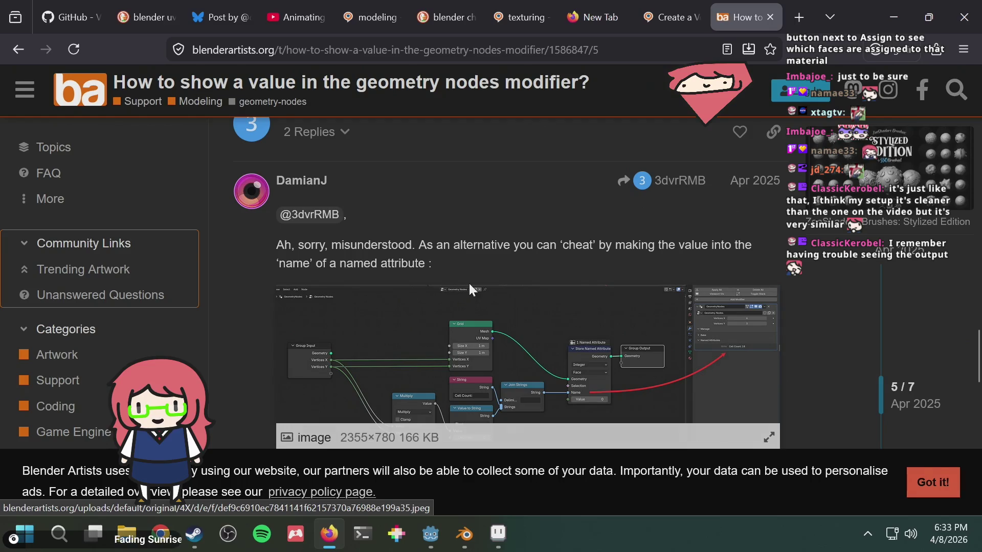
{"action": "scroll", "coordinate": [470, 285], "scroll_direction": "down", "scroll_amount": 5}
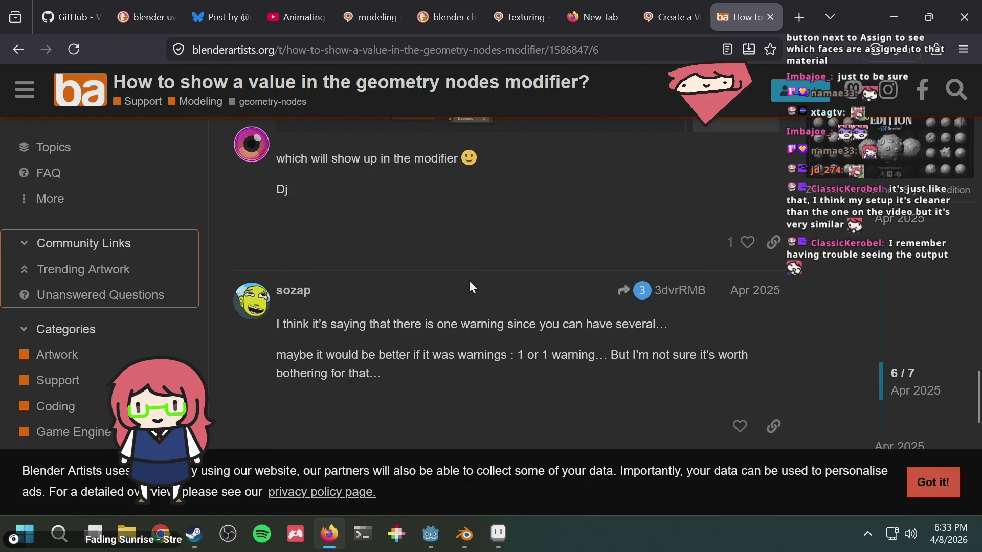
{"action": "scroll", "coordinate": [468, 278], "scroll_direction": "down", "scroll_amount": 3}
Search Blender's node search for a 'warning' node and clear the fruitless query
{"action": "scroll", "coordinate": [468, 278], "scroll_direction": "up", "scroll_amount": 5}
{"action": "key", "text": "alt+Tab"}
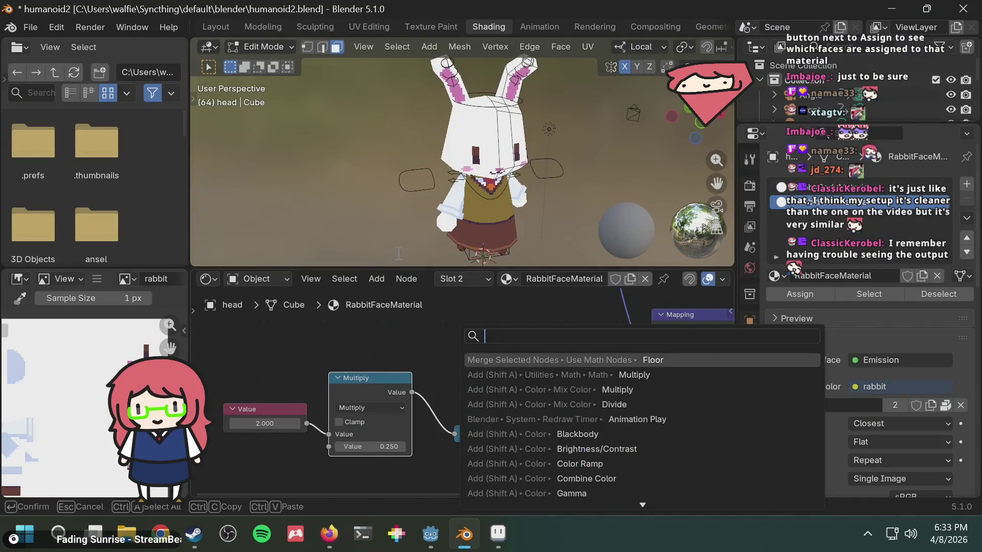
{"action": "type", "text": "warning"}
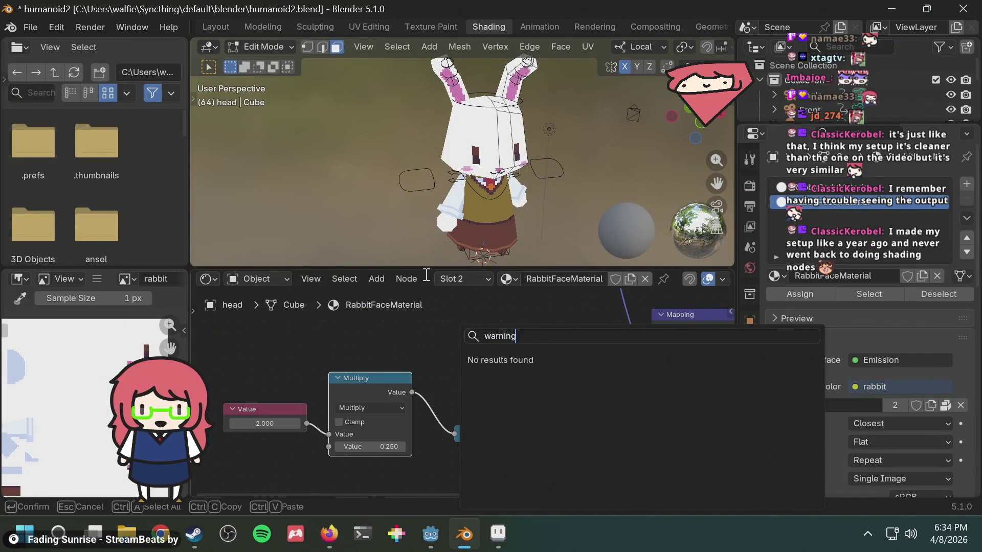
{"action": "key", "text": "BackSpace"}
{"action": "key", "text": "BackSpace"}
{"action": "key", "text": "BackSpace"}
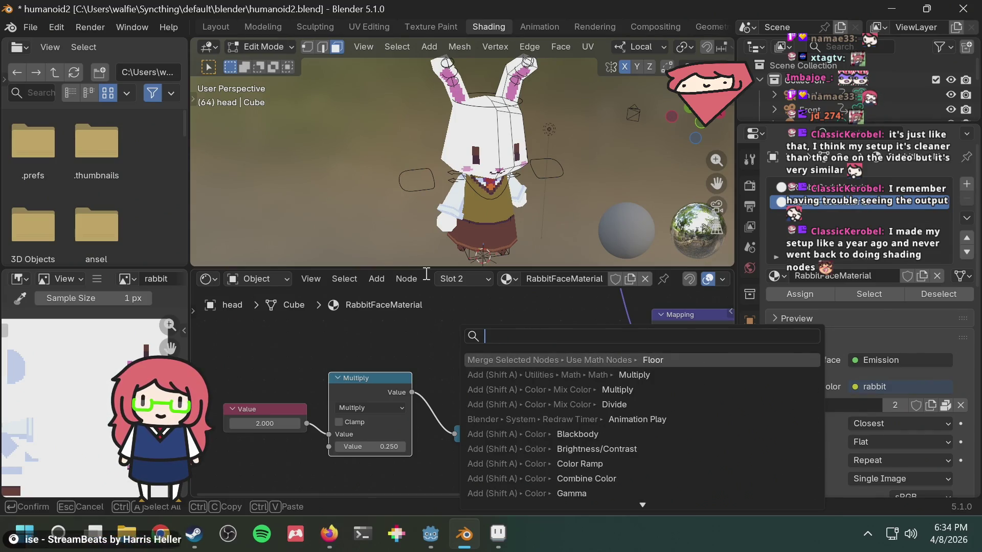
Reread the forum reply suggesting the warning output node with an Info node
{"action": "key", "text": "alt+Tab"}
{"action": "scroll", "coordinate": [489, 241], "scroll_direction": "up", "scroll_amount": 20}
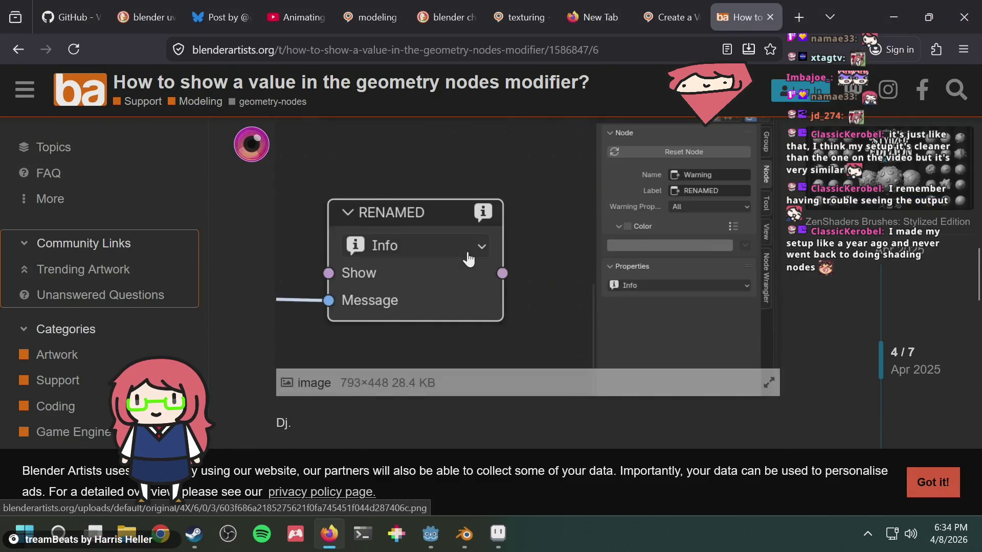
{"action": "scroll", "coordinate": [459, 244], "scroll_direction": "up", "scroll_amount": 5}
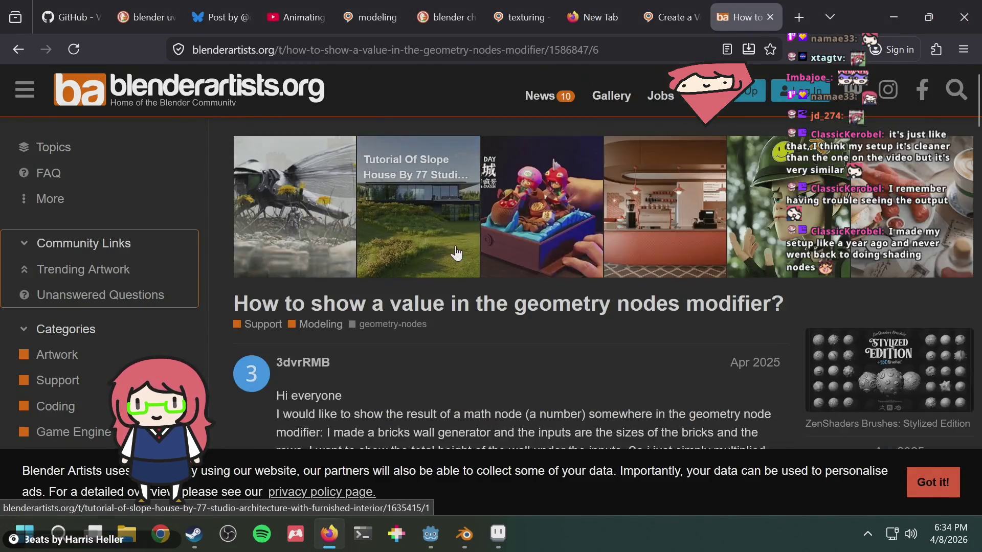
{"action": "scroll", "coordinate": [440, 262], "scroll_direction": "down", "scroll_amount": 5}
{"action": "scroll", "coordinate": [438, 262], "scroll_direction": "down", "scroll_amount": 3}
{"action": "scroll", "coordinate": [424, 251], "scroll_direction": "up", "scroll_amount": 1}
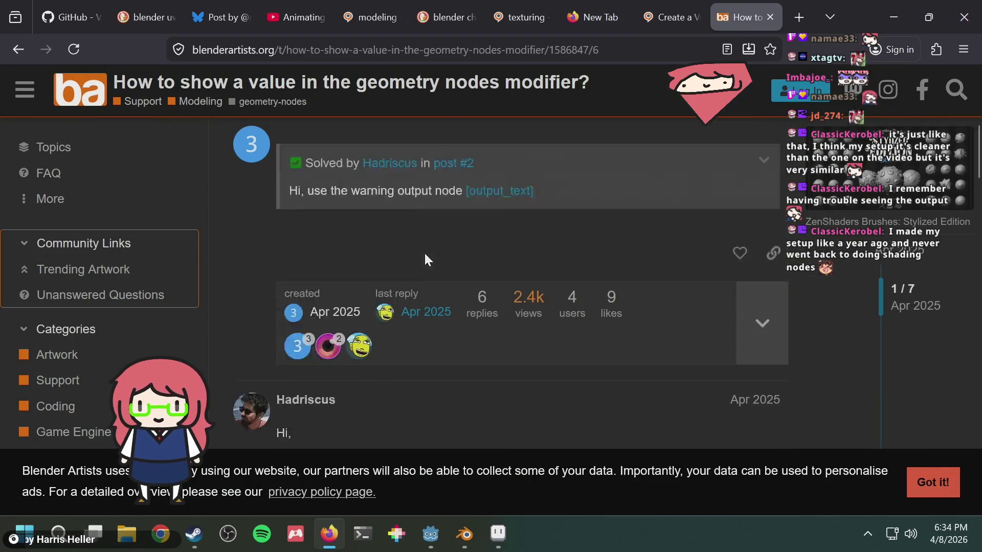
{"action": "scroll", "coordinate": [477, 255], "scroll_direction": "down", "scroll_amount": 3}
{"action": "scroll", "coordinate": [485, 271], "scroll_direction": "down", "scroll_amount": 2}
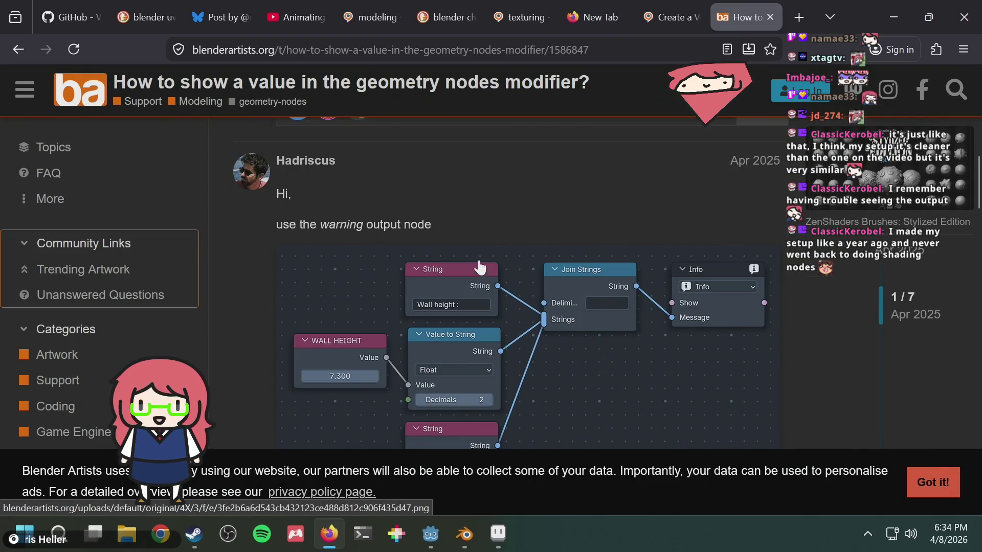
Search 'info' in Blender's node search, scroll the matches, then return to the forum
{"action": "key", "text": "alt+Tab"}
{"action": "type", "text": "info"}
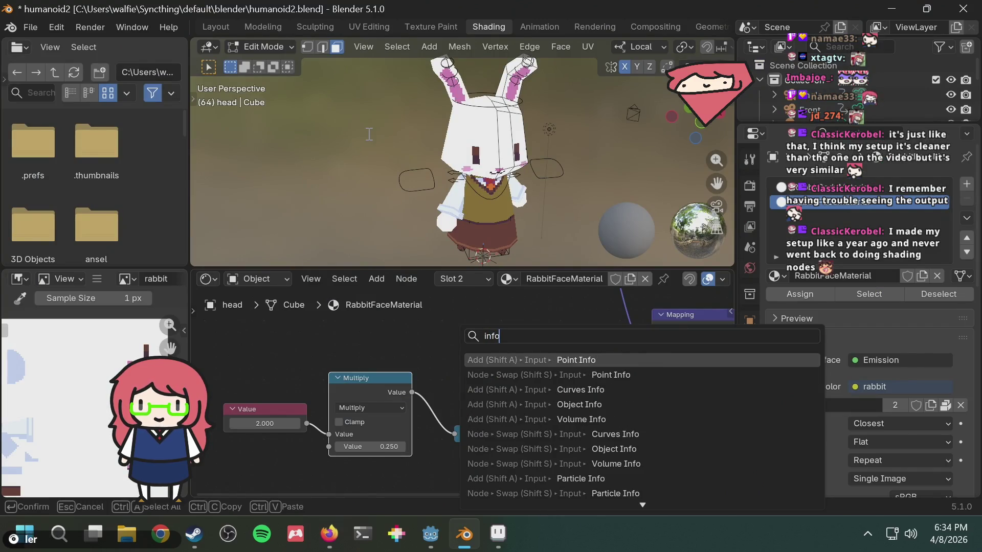
{"action": "scroll", "coordinate": [630, 460], "scroll_direction": "down", "scroll_amount": 12}
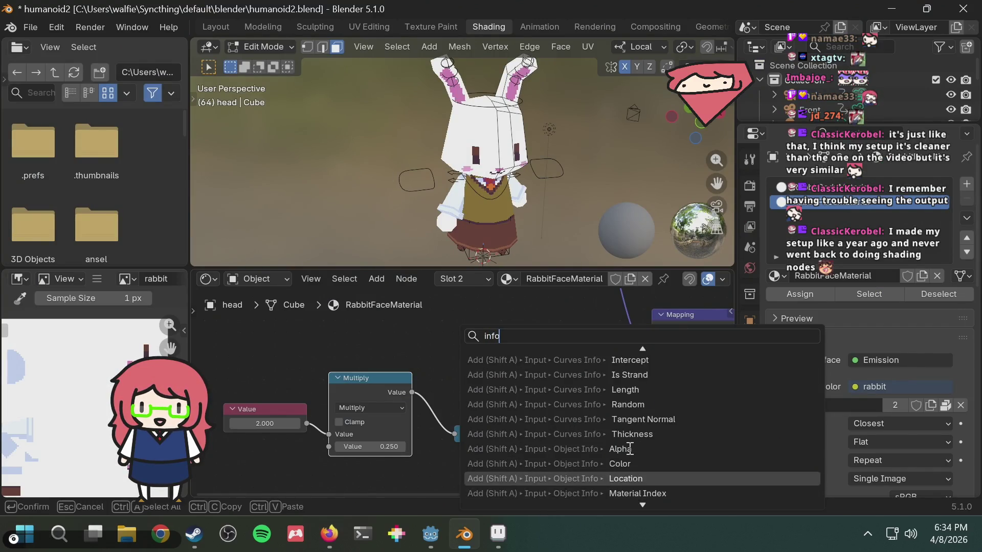
{"action": "scroll", "coordinate": [629, 449], "scroll_direction": "down", "scroll_amount": 5}
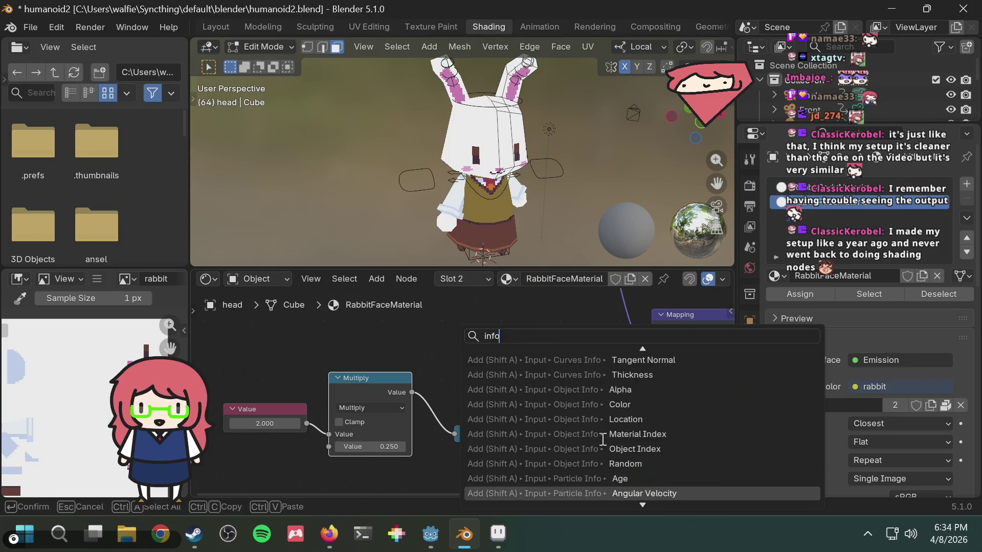
{"action": "scroll", "coordinate": [604, 440], "scroll_direction": "down", "scroll_amount": 15}
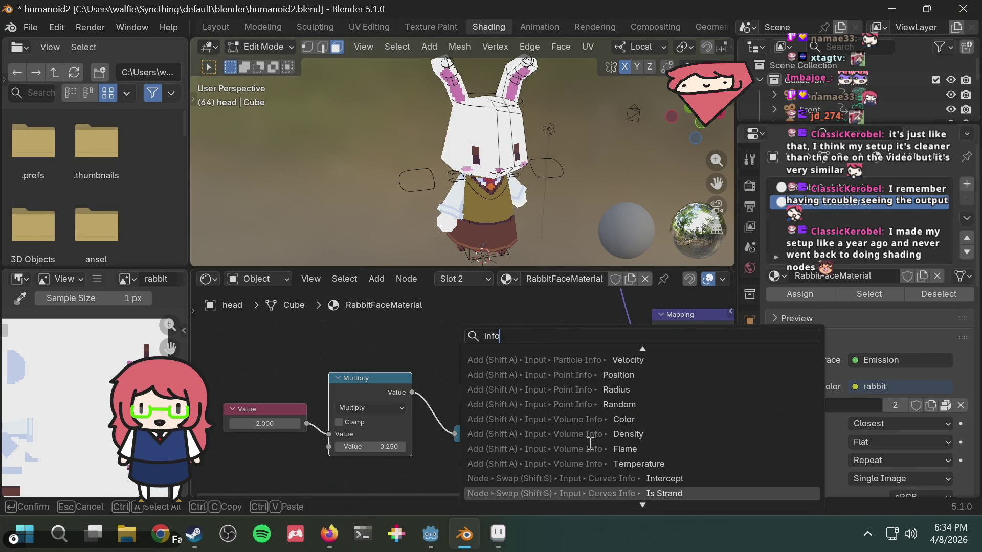
{"action": "scroll", "coordinate": [602, 468], "scroll_direction": "up", "scroll_amount": 6}
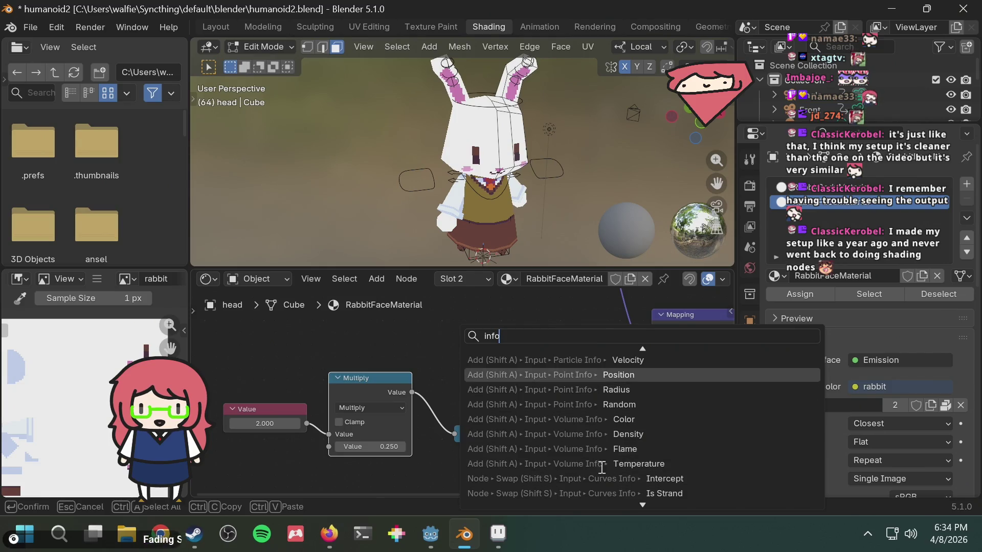
{"action": "scroll", "coordinate": [602, 467], "scroll_direction": "up", "scroll_amount": 15}
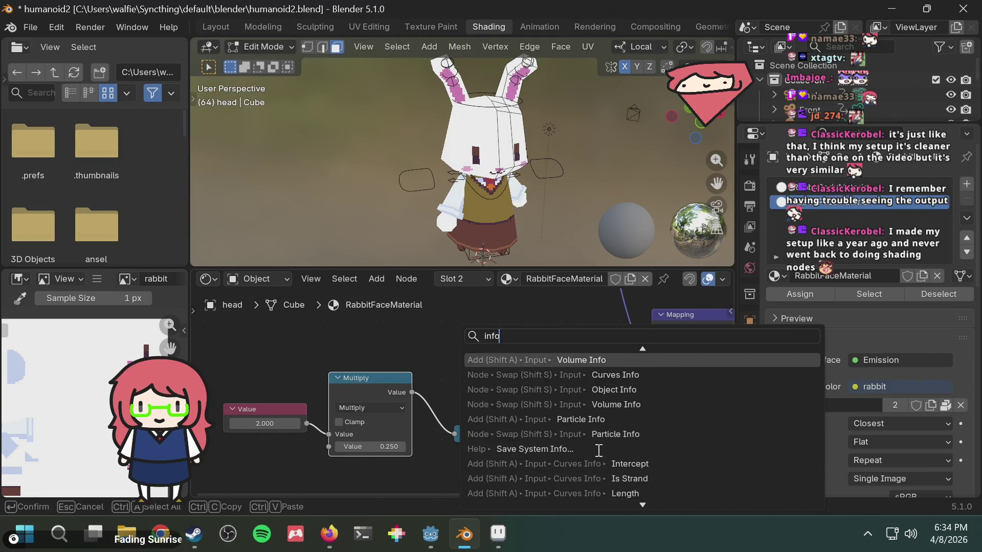
{"action": "scroll", "coordinate": [599, 451], "scroll_direction": "down", "scroll_amount": 5}
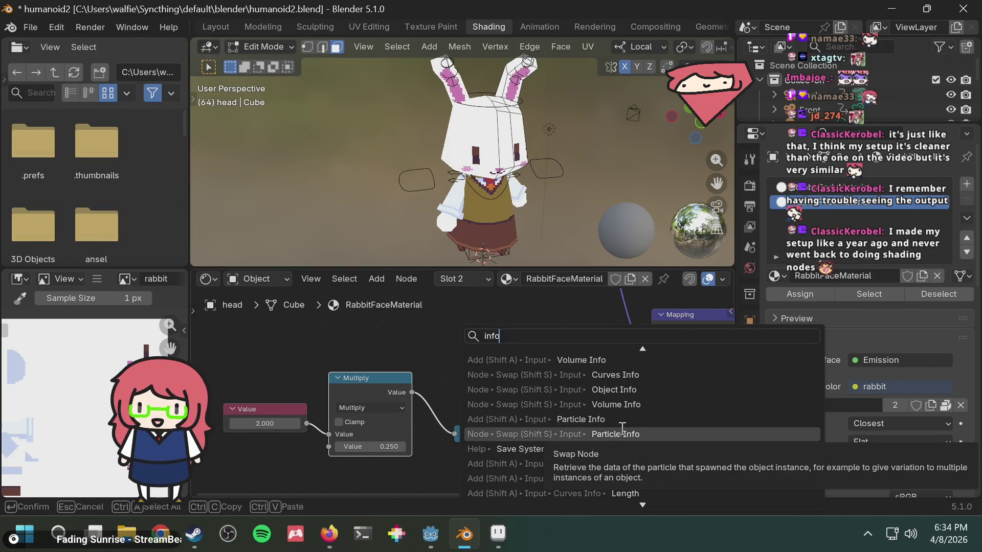
{"action": "key", "text": "alt+Tab"}
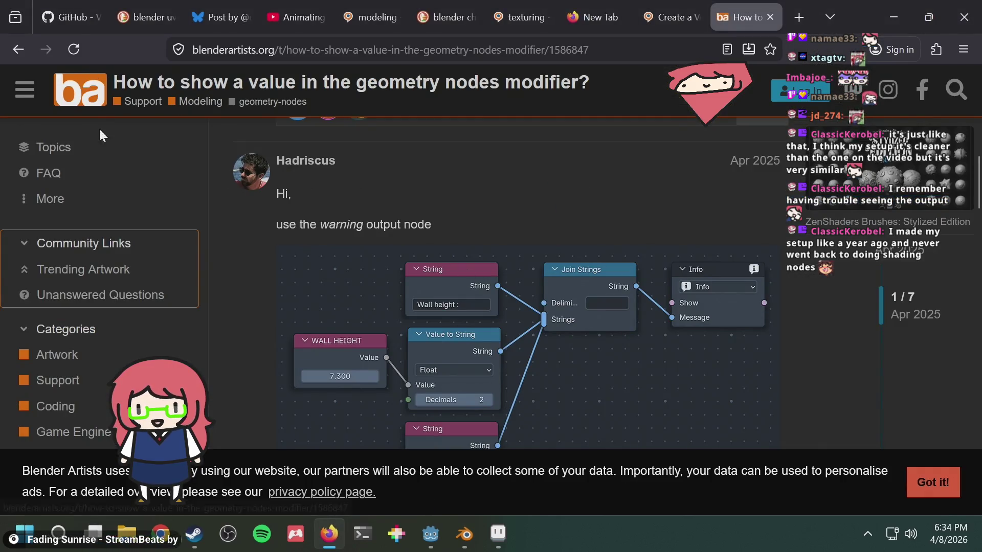
Return to the DuckDuckGo results for the shader math query and scroll through them
{"action": "left_click", "coordinate": [17, 49]}
{"action": "scroll", "coordinate": [488, 259], "scroll_direction": "down", "scroll_amount": 4}
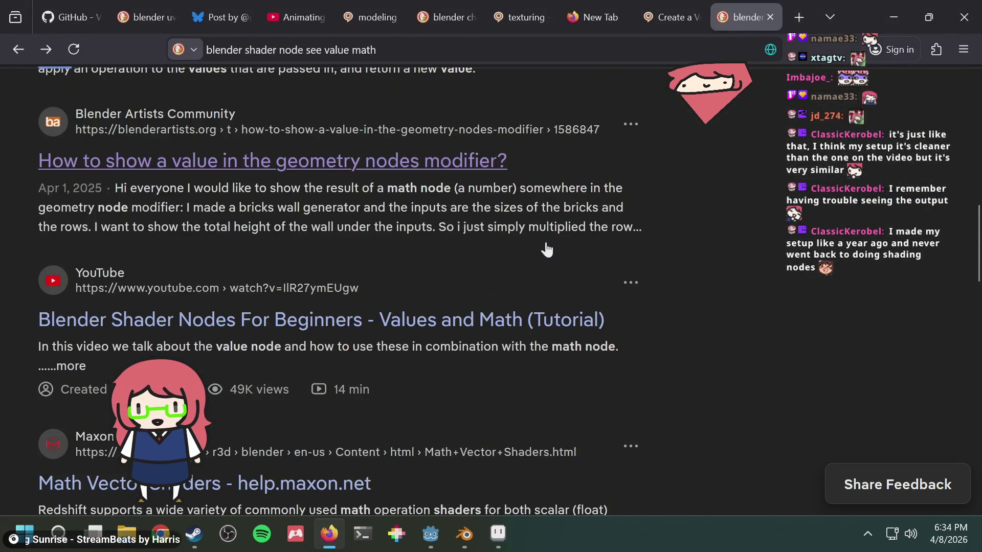
{"action": "scroll", "coordinate": [522, 287], "scroll_direction": "down", "scroll_amount": 2}
{"action": "scroll", "coordinate": [519, 286], "scroll_direction": "down", "scroll_amount": 8}
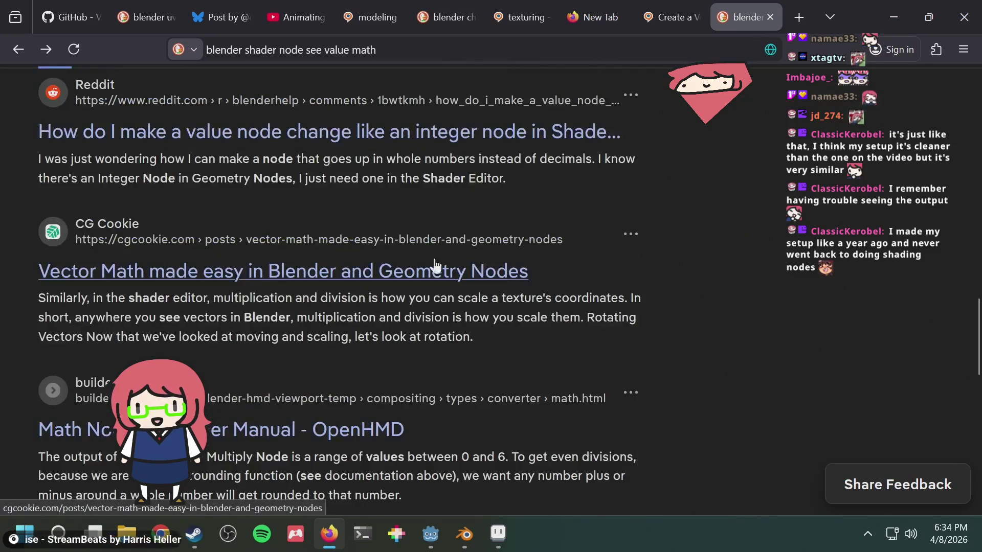
{"action": "scroll", "coordinate": [226, 158], "scroll_direction": "up", "scroll_amount": 5}
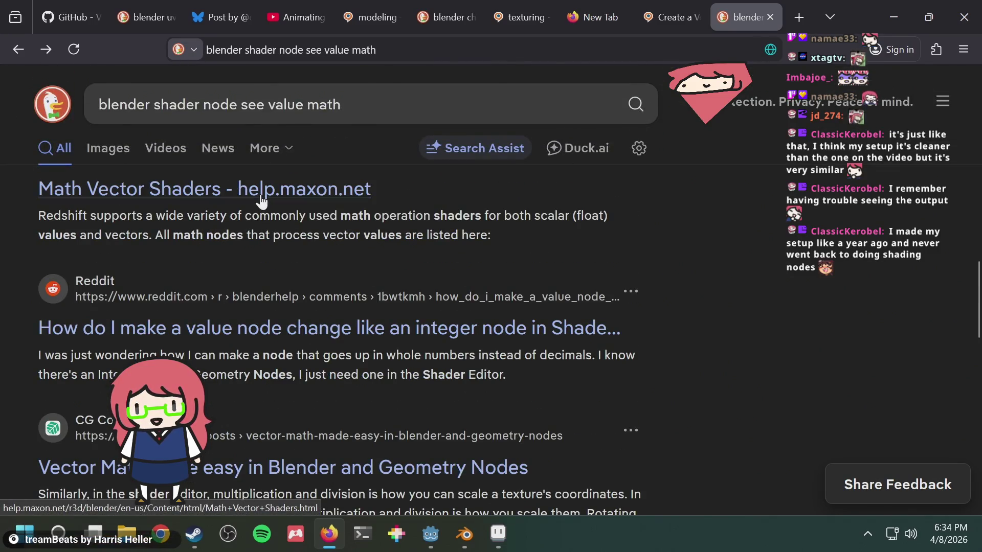
Search 'blender see value of node' and open the Stack Exchange question on geometry-node output
{"action": "double_click", "coordinate": [150, 105]}
{"action": "type", "text": "r"}
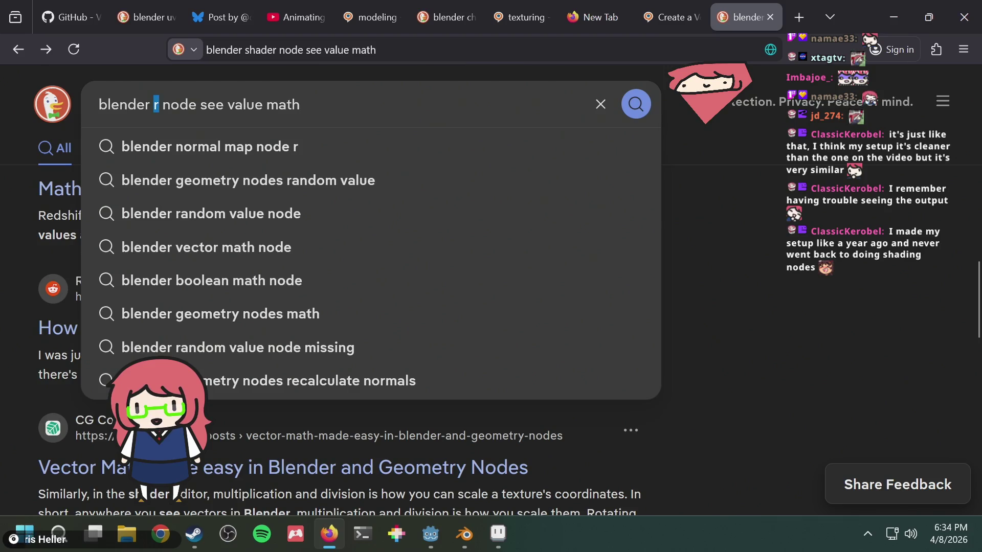
{"action": "key", "text": "ctrl+shift+Right"}
{"action": "key", "text": "ctrl+shift+Right"}
{"action": "key", "text": "ctrl+shift+Right"}
{"action": "type", "text": "see value"}
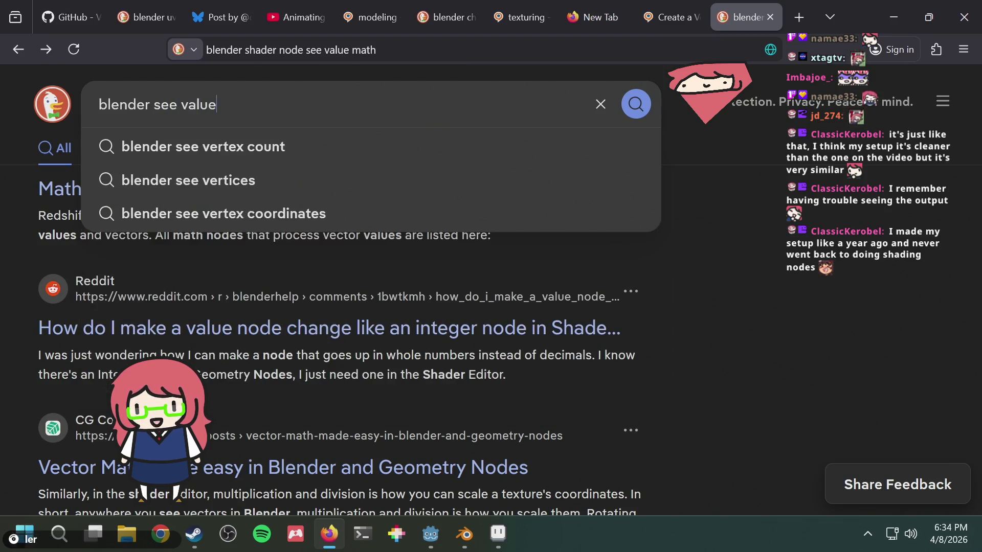
{"action": "type", "text": " of node"}
{"action": "key", "text": "Return"}
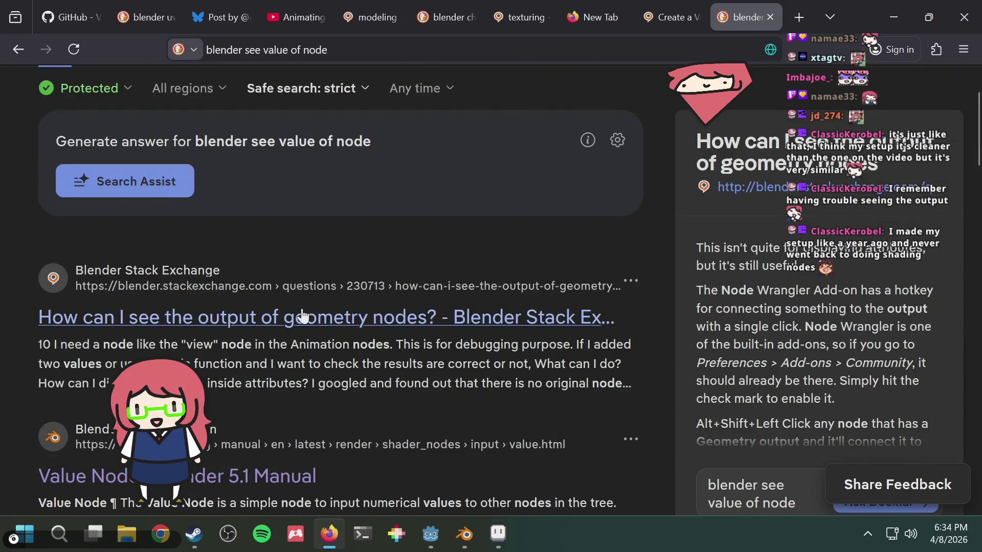
{"action": "left_click", "coordinate": [302, 317]}
Scroll through the answers on seeing geometry-node output
{"action": "scroll", "coordinate": [422, 240], "scroll_direction": "down", "scroll_amount": 7}
{"action": "scroll", "coordinate": [420, 240], "scroll_direction": "up", "scroll_amount": 3}
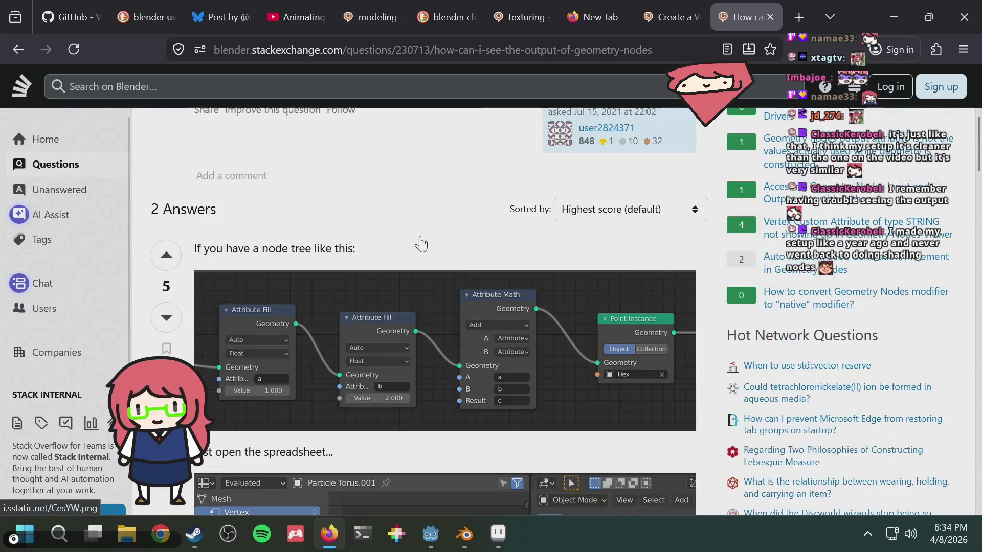
{"action": "scroll", "coordinate": [357, 245], "scroll_direction": "down", "scroll_amount": 3}
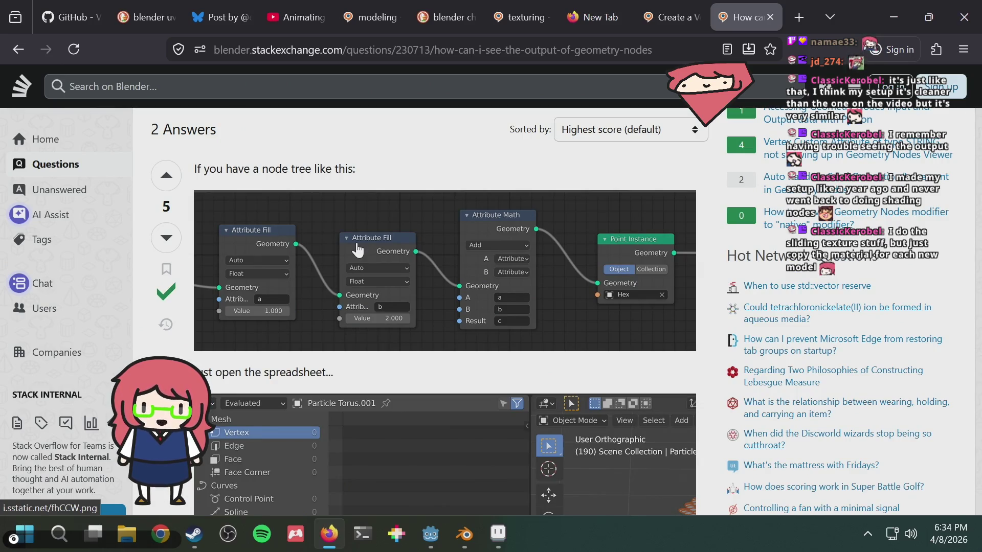
{"action": "scroll", "coordinate": [357, 250], "scroll_direction": "up", "scroll_amount": 3}
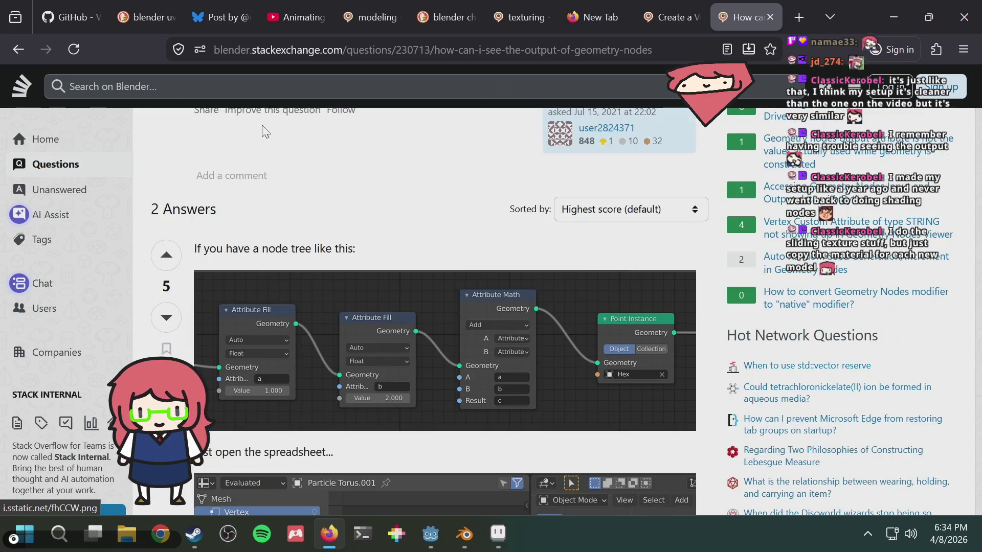
{"action": "scroll", "coordinate": [449, 283], "scroll_direction": "down", "scroll_amount": 6}
{"action": "scroll", "coordinate": [449, 284], "scroll_direction": "down", "scroll_amount": 6}
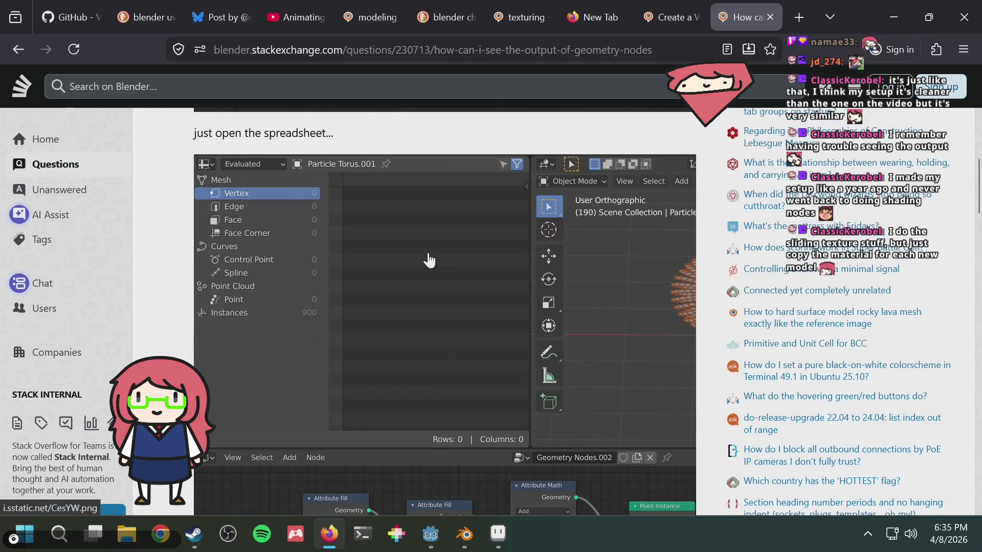
{"action": "scroll", "coordinate": [428, 261], "scroll_direction": "up", "scroll_amount": 6}
Box-select the Floor and Combine XYZ nodes in Blender, then glance at the Animating Faces video tab
{"action": "key", "text": "alt+Tab"}
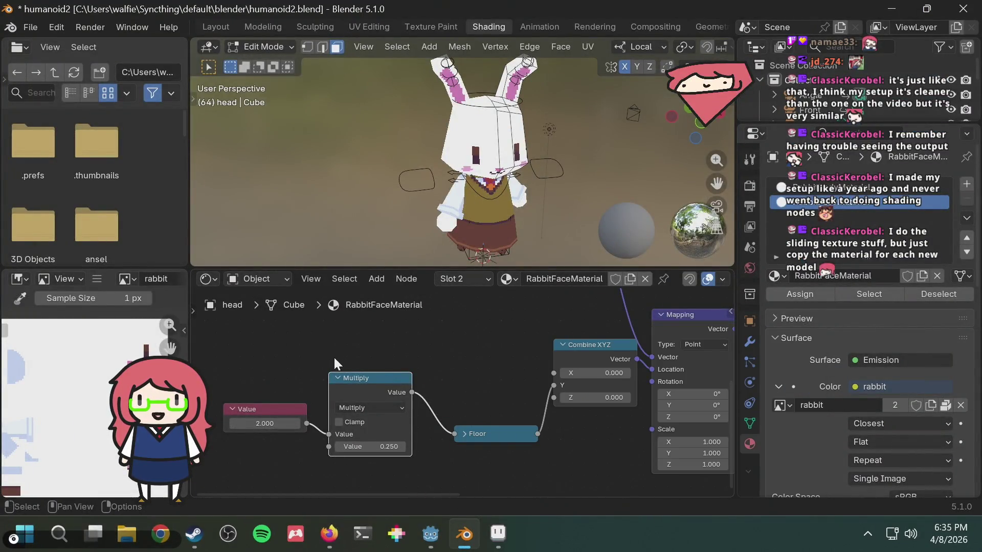
{"action": "left_click_drag", "start_coordinate": [329, 352], "coordinate": [618, 460]}
{"action": "key", "text": "alt+Tab"}
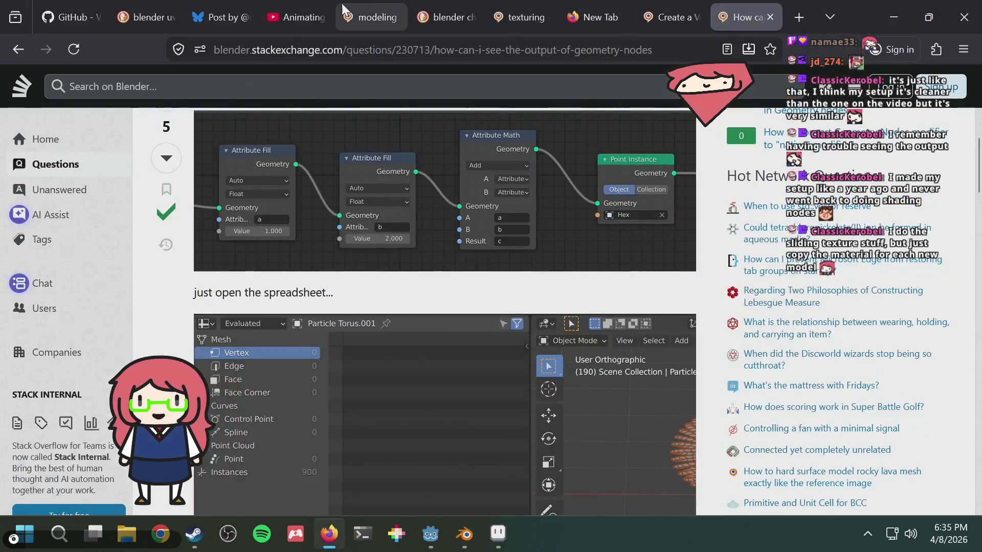
{"action": "left_click", "coordinate": [296, 17]}
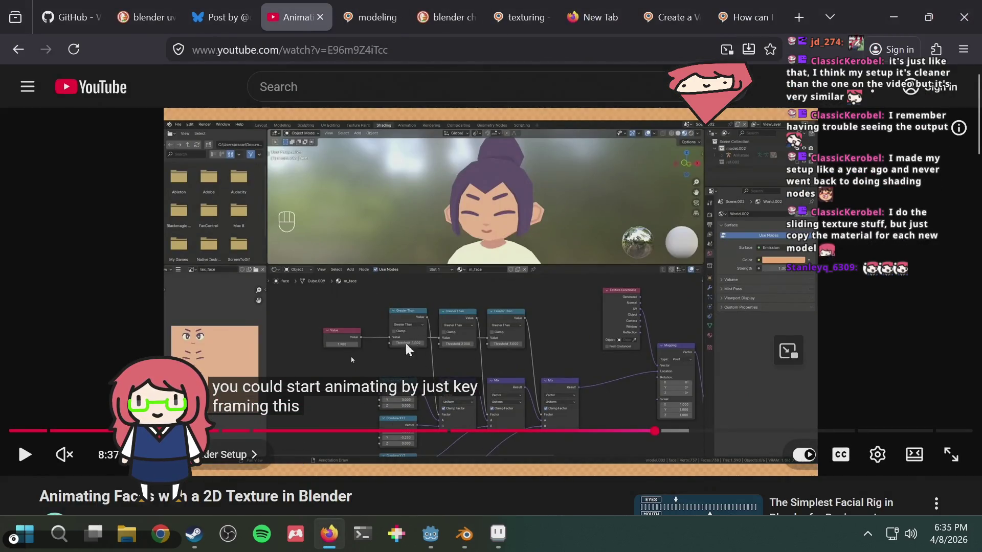
{"action": "left_click", "coordinate": [719, 17]}
Reread the geometry-node output answers and go back to the 'blender see value of node' results
{"action": "scroll", "coordinate": [483, 266], "scroll_direction": "down", "scroll_amount": 9}
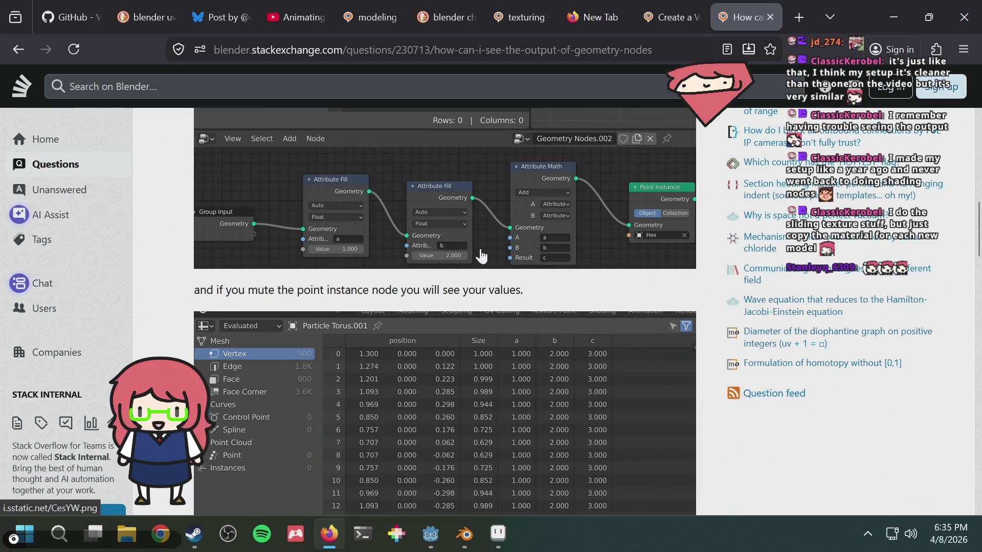
{"action": "scroll", "coordinate": [481, 256], "scroll_direction": "down", "scroll_amount": 10}
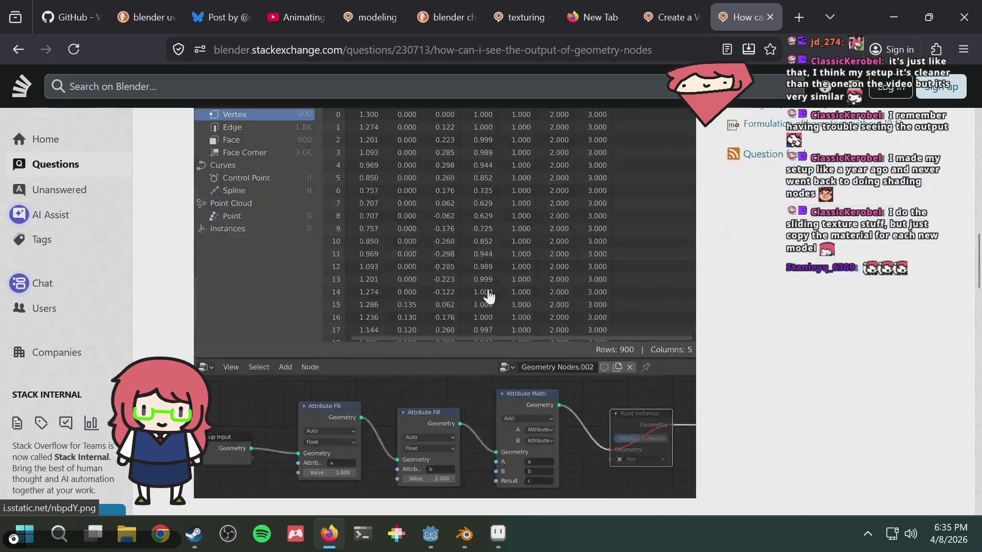
{"action": "scroll", "coordinate": [486, 317], "scroll_direction": "up", "scroll_amount": 3}
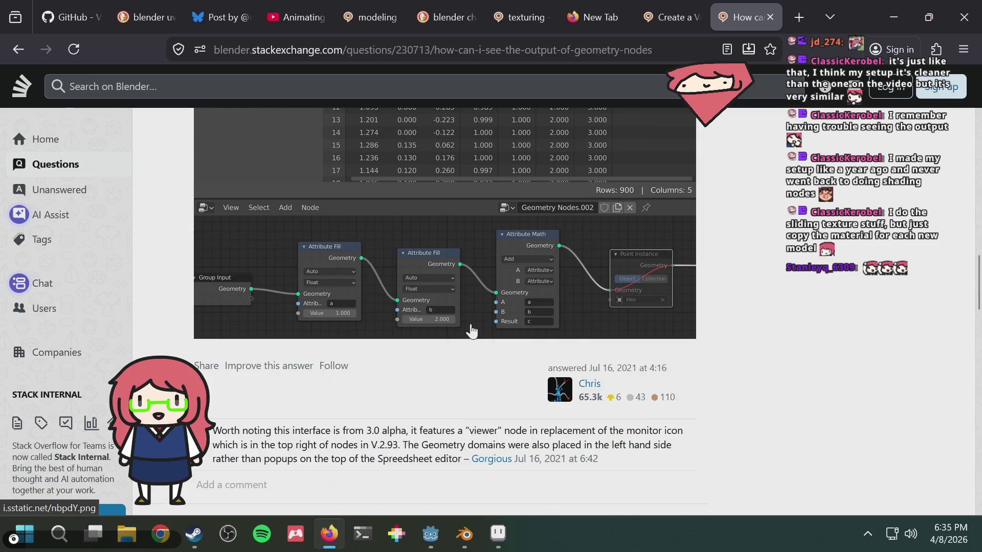
{"action": "scroll", "coordinate": [472, 327], "scroll_direction": "down", "scroll_amount": 4}
{"action": "scroll", "coordinate": [471, 328], "scroll_direction": "down", "scroll_amount": 5}
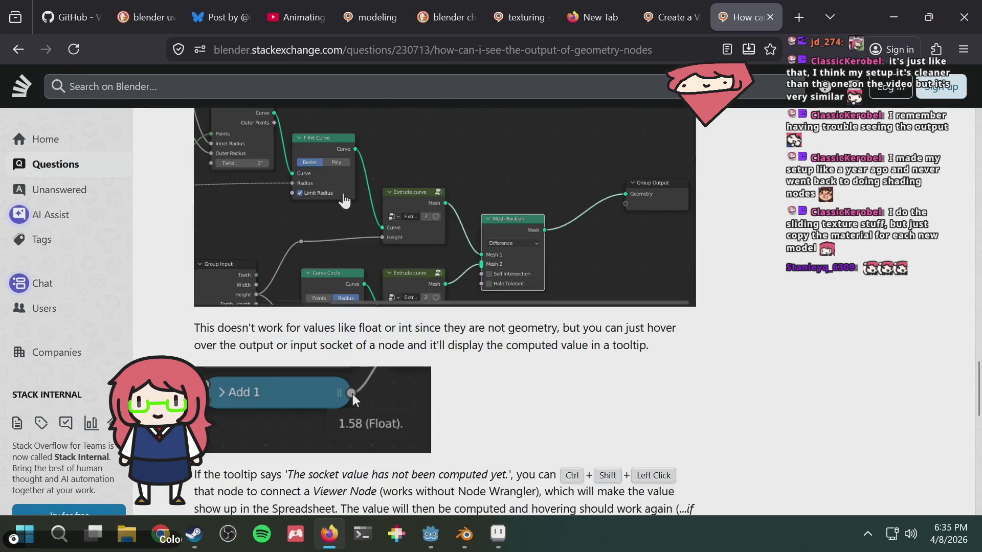
{"action": "left_click", "coordinate": [19, 51]}
{"action": "scroll", "coordinate": [325, 312], "scroll_direction": "down", "scroll_amount": 2}
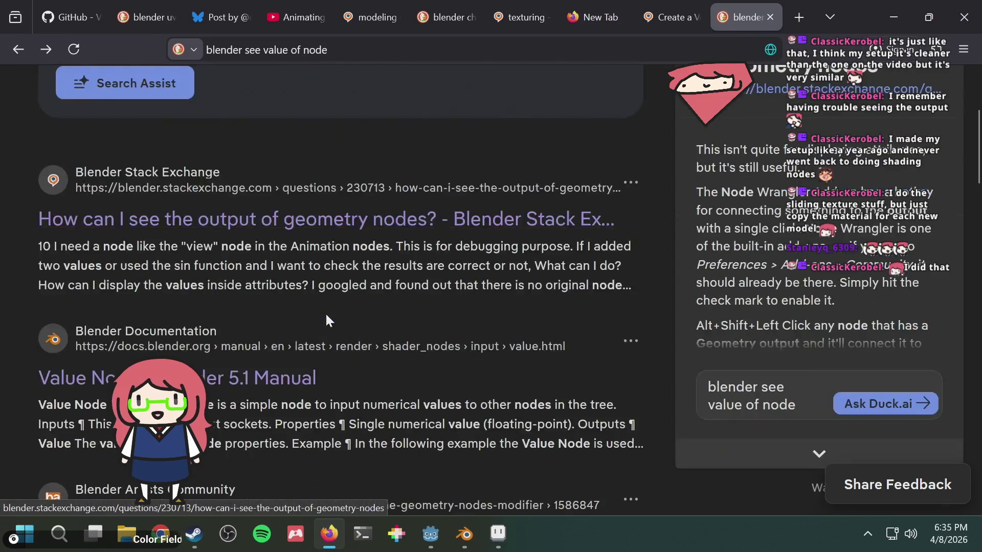
{"action": "key", "text": "alt+Tab"}
{"action": "key", "text": "F3"}
{"action": "type", "text": "echo"}
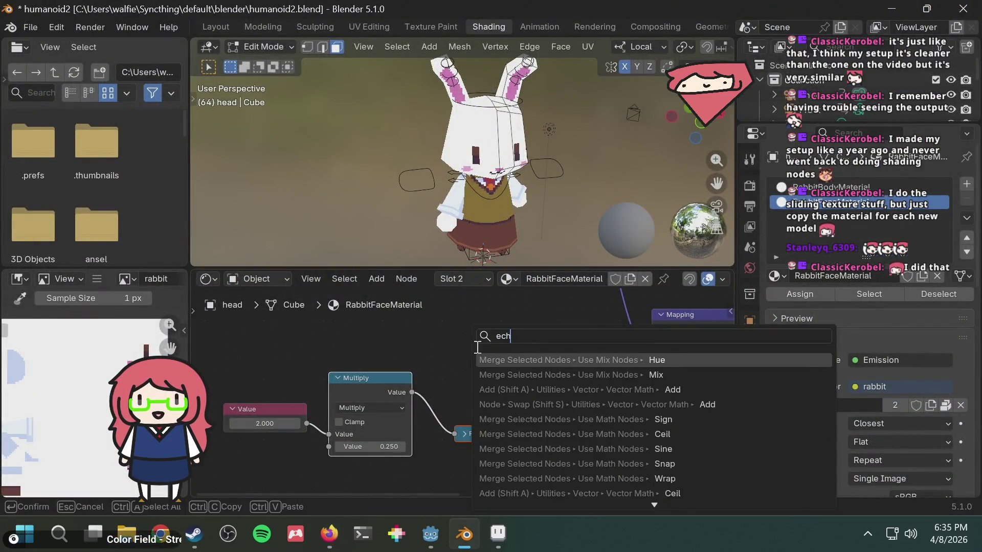
{"action": "key", "text": "BackSpace"}
{"action": "key", "text": "BackSpace"}
{"action": "key", "text": "BackSpace"}
{"action": "type", "text": "show"}
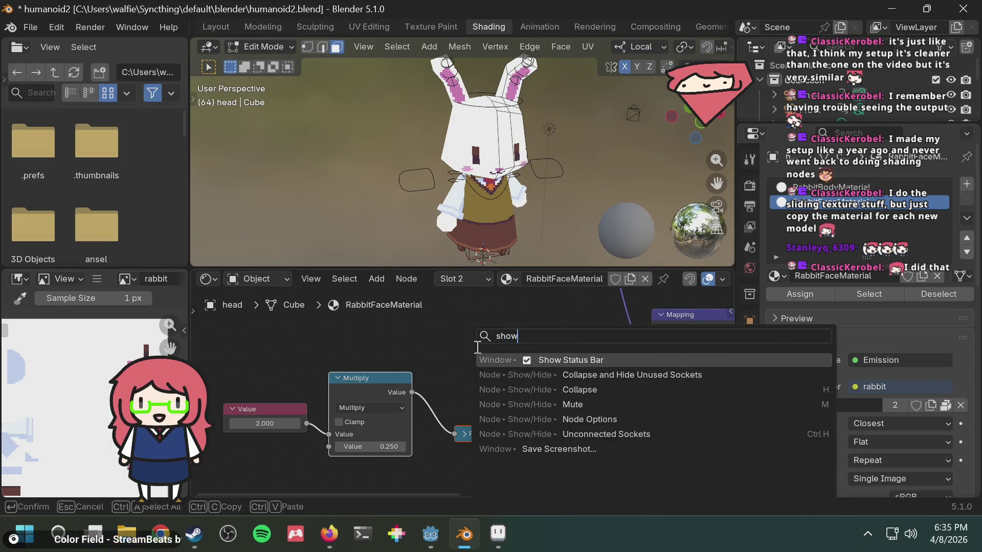
{"action": "key", "text": "BackSpace"}
{"action": "key", "text": "BackSpace"}
{"action": "key", "text": "BackSpace"}
{"action": "type", "text": "valu"}
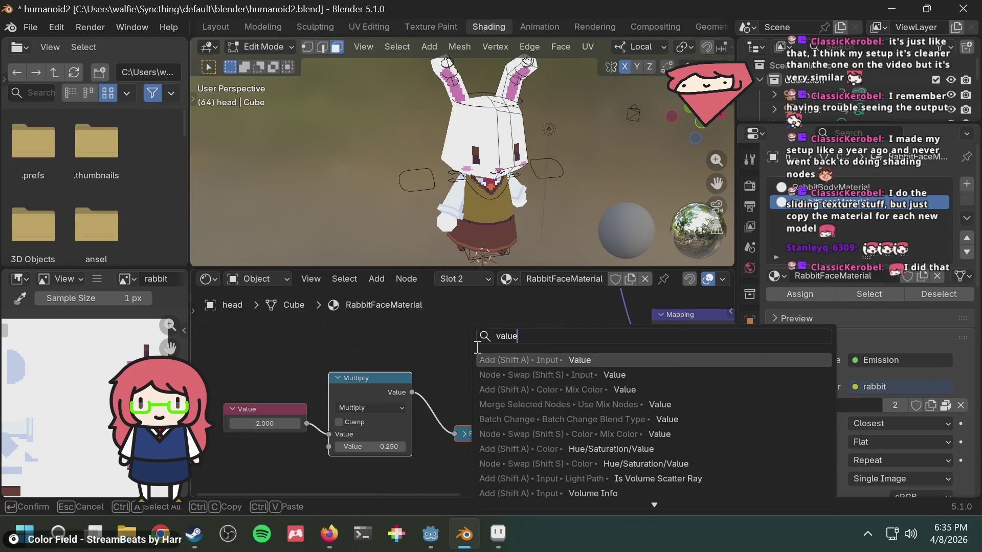
{"action": "key", "text": "Escape"}
{"action": "key", "text": "shift+a"}
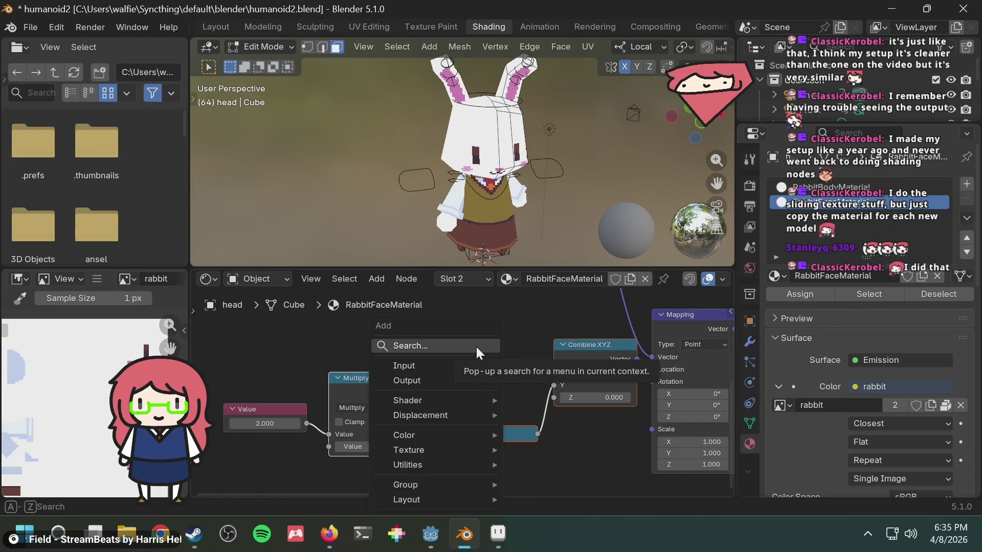
{"action": "mouse_move", "coordinate": [421, 378]}
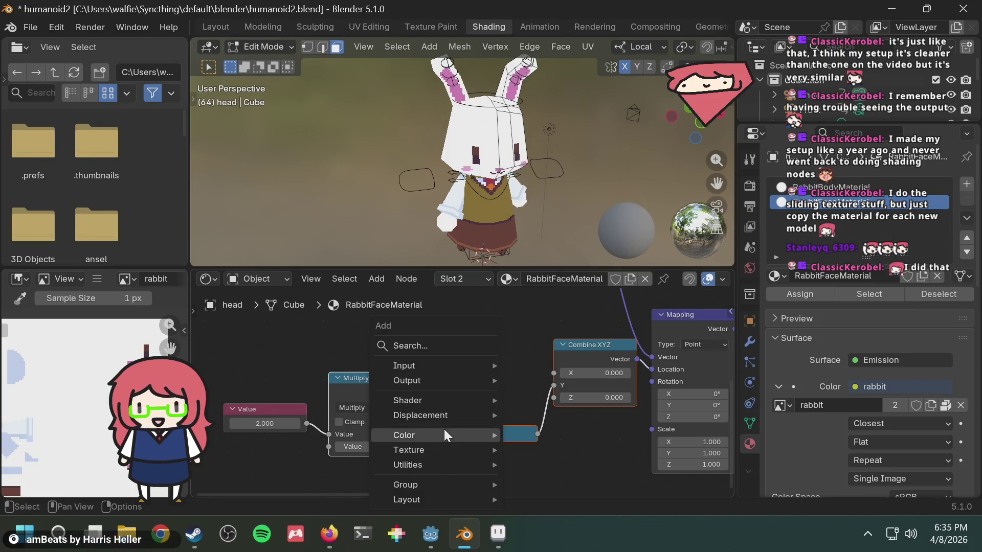
{"action": "mouse_move", "coordinate": [437, 465]}
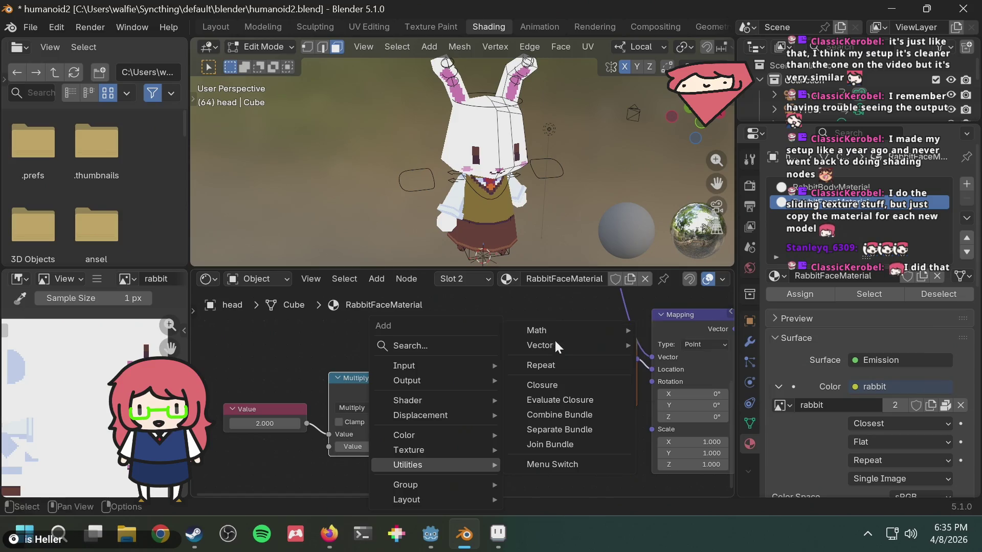
{"action": "mouse_move", "coordinate": [556, 346]}
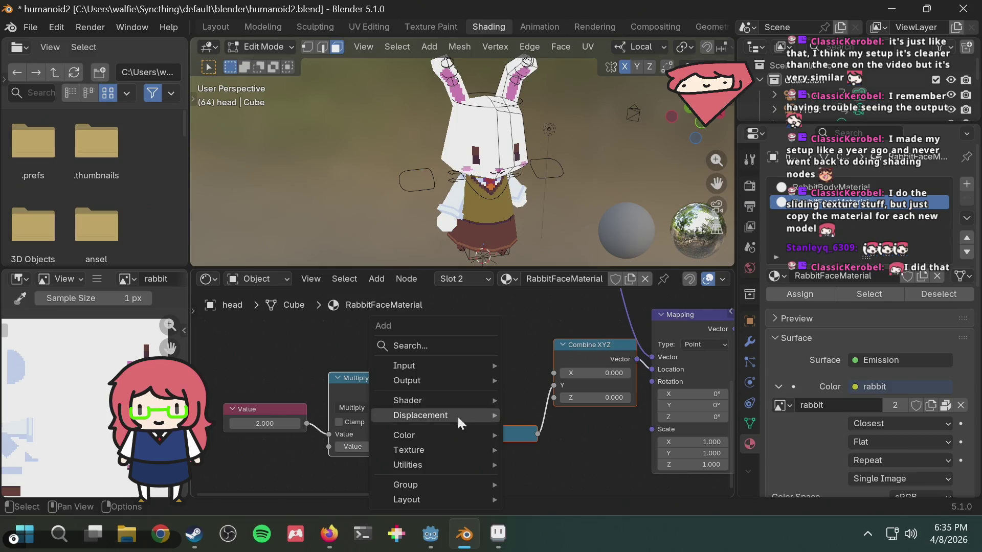
{"action": "mouse_move", "coordinate": [440, 396]}
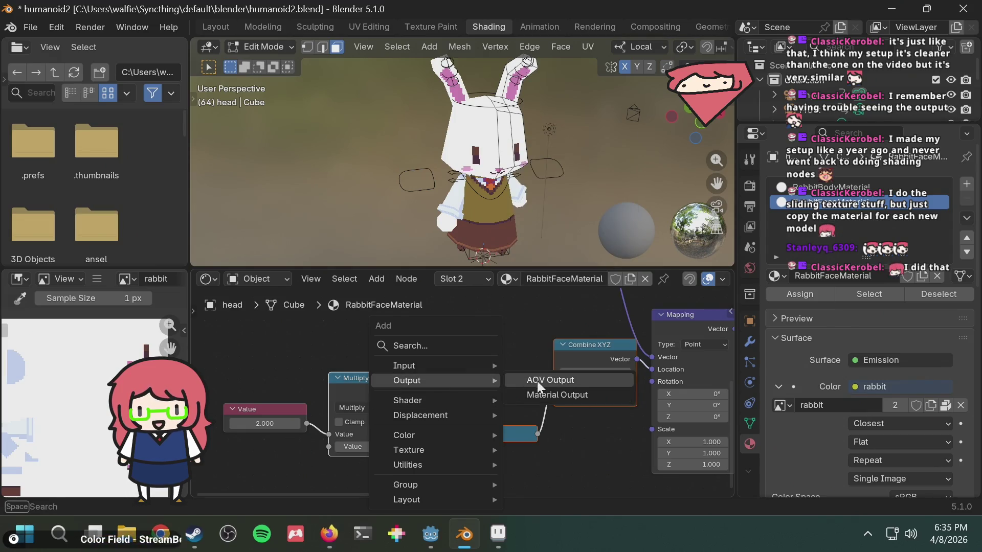
{"action": "left_click", "coordinate": [546, 395]}
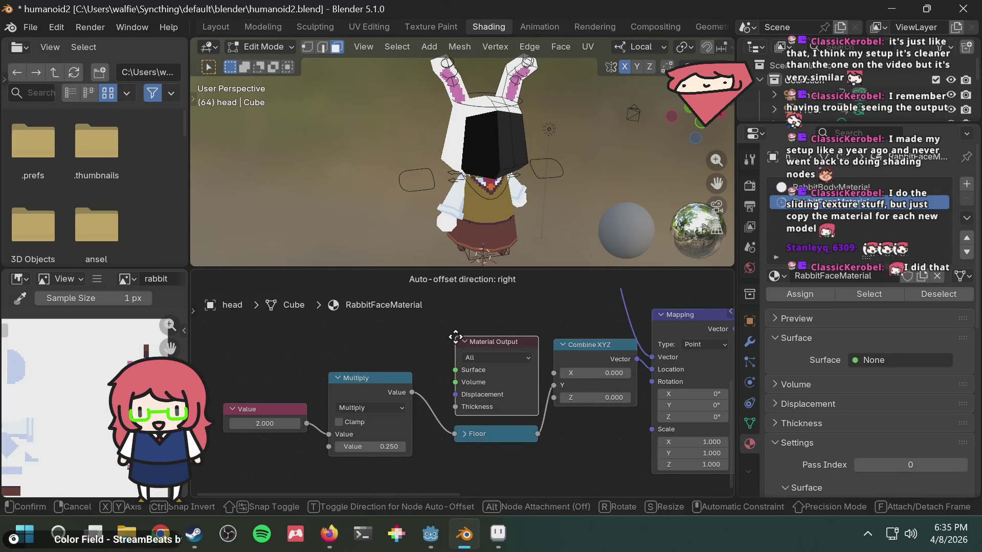
{"action": "left_click", "coordinate": [458, 342]}
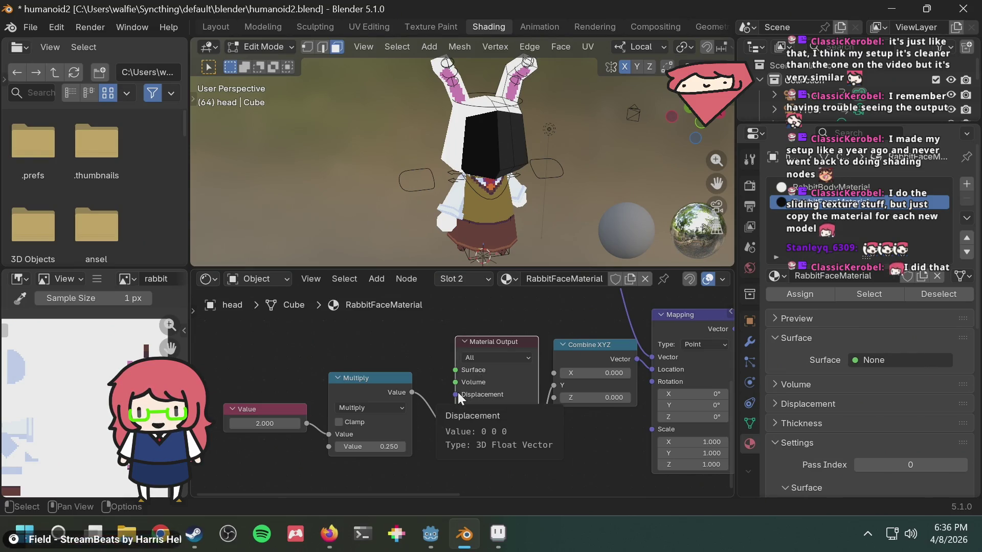
{"action": "key", "text": "x"}
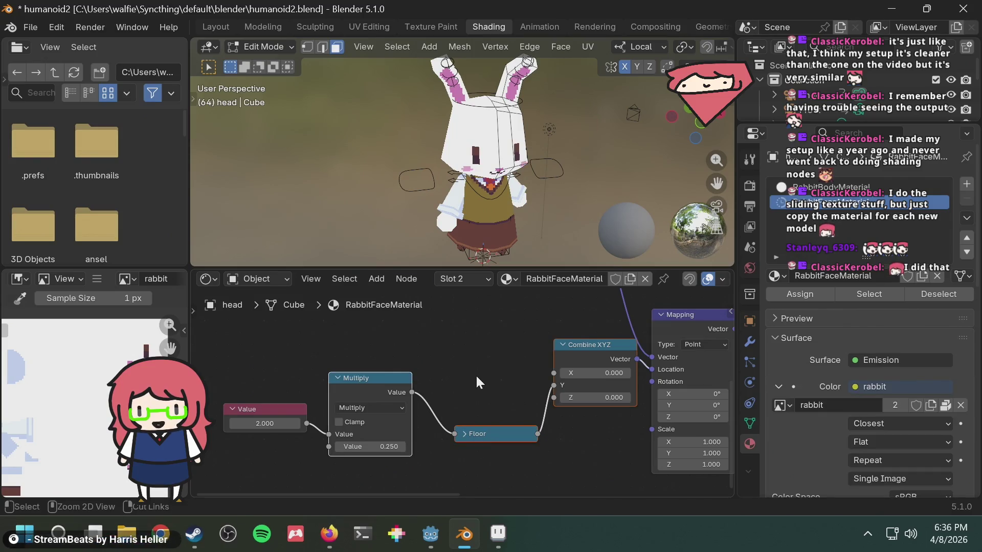
Scroll through the current DuckDuckGo results about seeing a Blender node's value
{"action": "key", "text": "alt+Tab"}
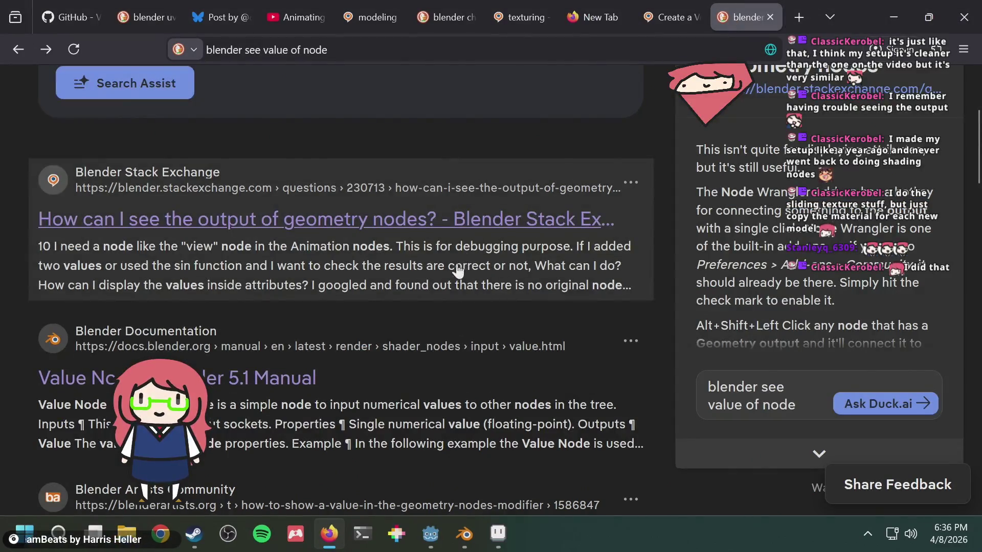
{"action": "scroll", "coordinate": [433, 292], "scroll_direction": "down", "scroll_amount": 3}
{"action": "scroll", "coordinate": [433, 292], "scroll_direction": "down", "scroll_amount": 8}
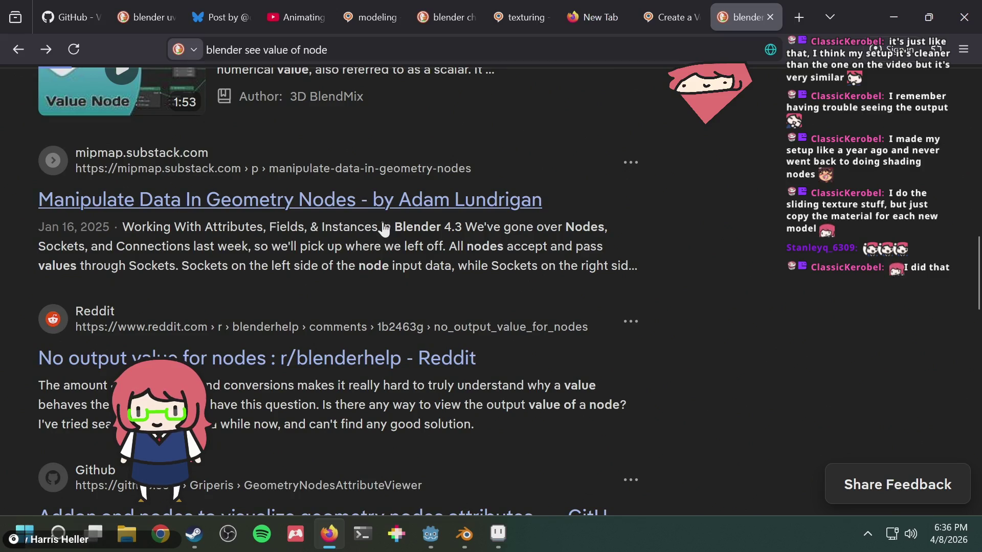
{"action": "scroll", "coordinate": [376, 234], "scroll_direction": "down", "scroll_amount": 2}
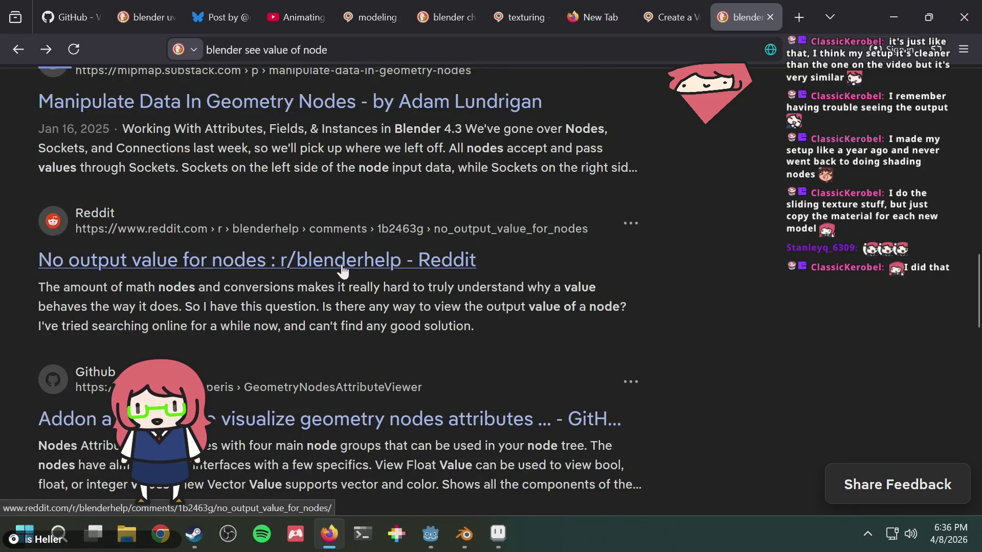
{"action": "scroll", "coordinate": [342, 271], "scroll_direction": "down", "scroll_amount": 2}
{"action": "scroll", "coordinate": [343, 272], "scroll_direction": "up", "scroll_amount": 10}
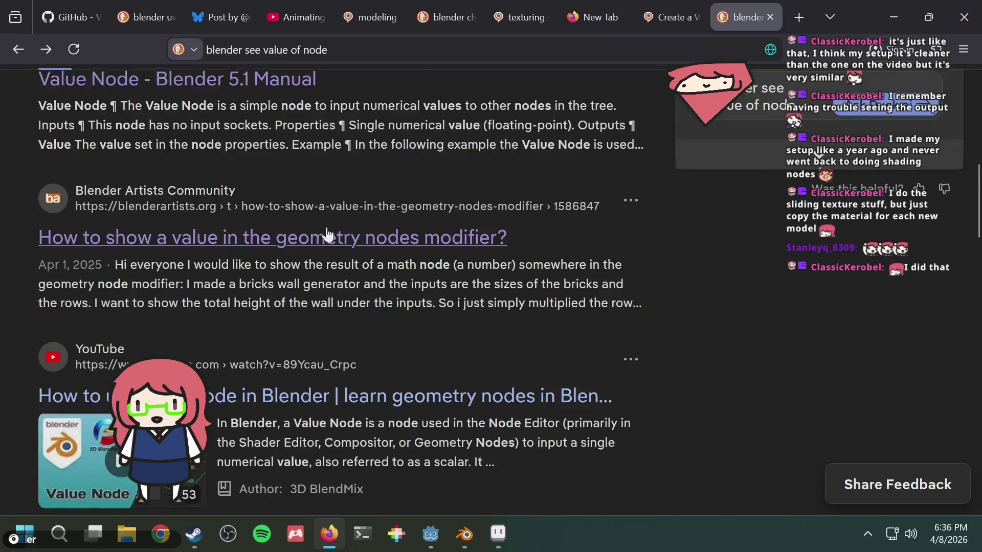
Search for 'blender see value of math node' and skim the results before returning to Blender
{"action": "left_click", "coordinate": [236, 97]}
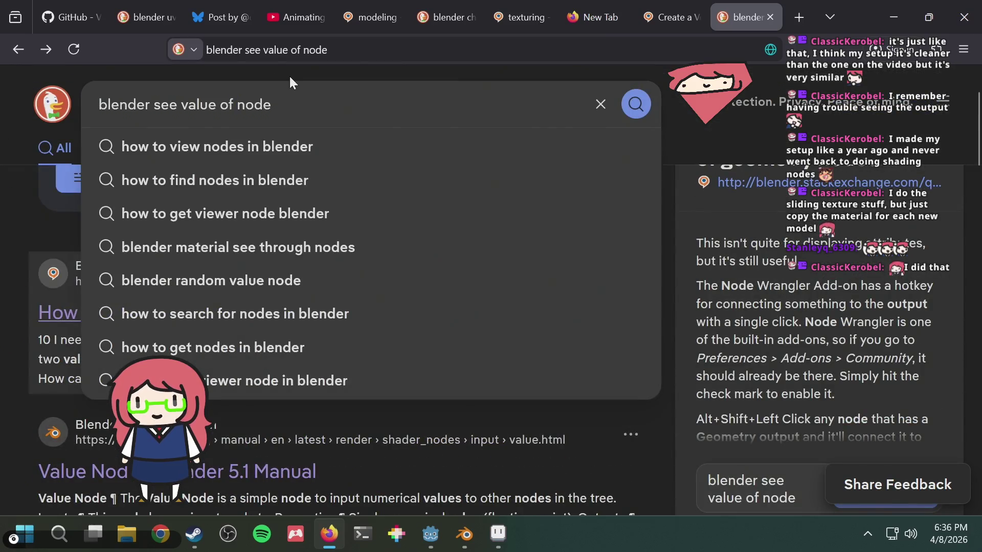
{"action": "type", "text": "math"}
{"action": "key", "text": "Return"}
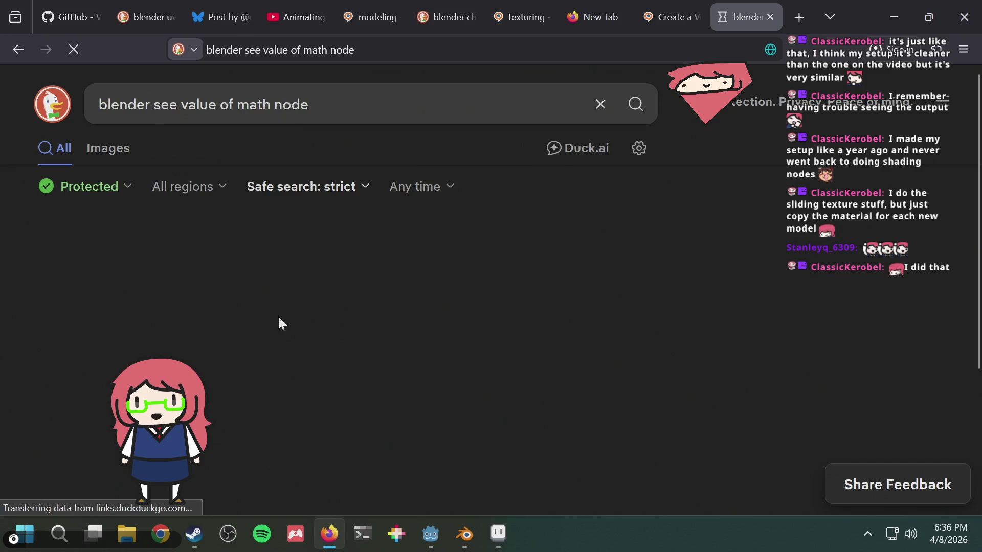
{"action": "scroll", "coordinate": [390, 289], "scroll_direction": "down", "scroll_amount": 3}
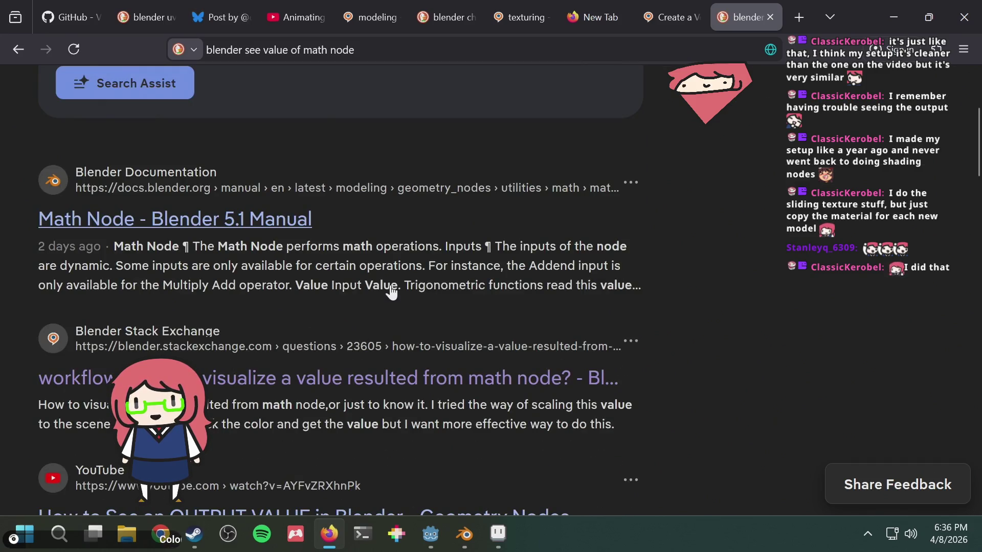
{"action": "scroll", "coordinate": [445, 264], "scroll_direction": "down", "scroll_amount": 5}
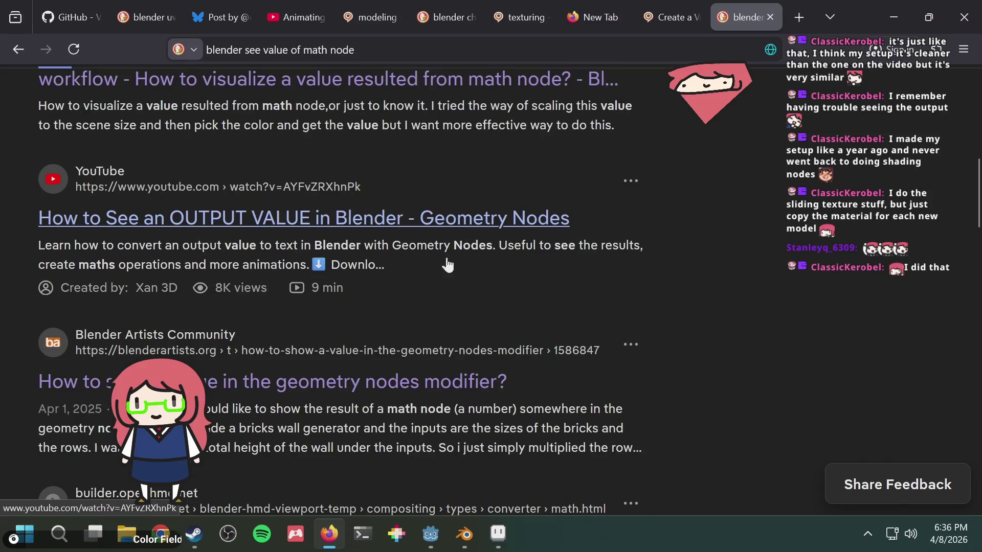
{"action": "scroll", "coordinate": [607, 291], "scroll_direction": "down", "scroll_amount": 5}
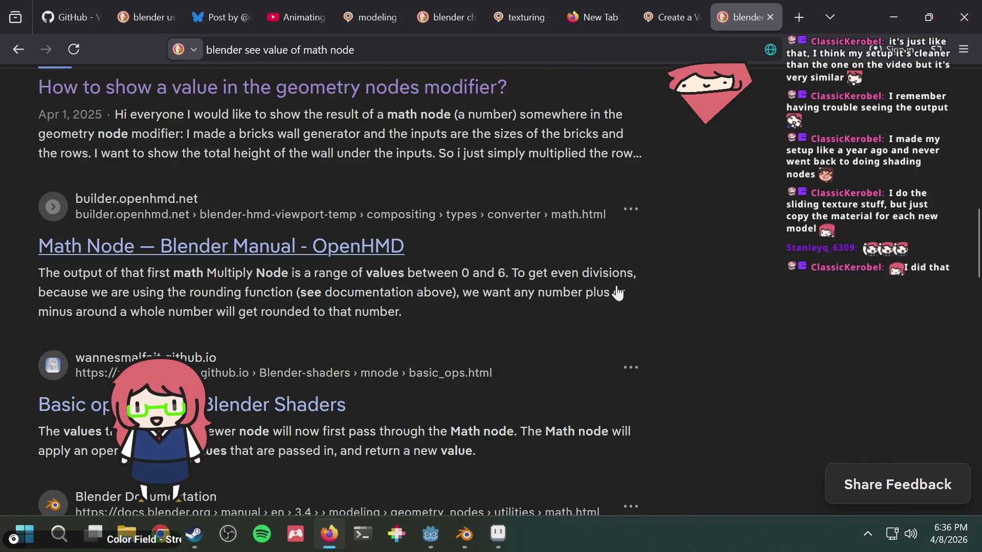
{"action": "scroll", "coordinate": [555, 333], "scroll_direction": "down", "scroll_amount": 2}
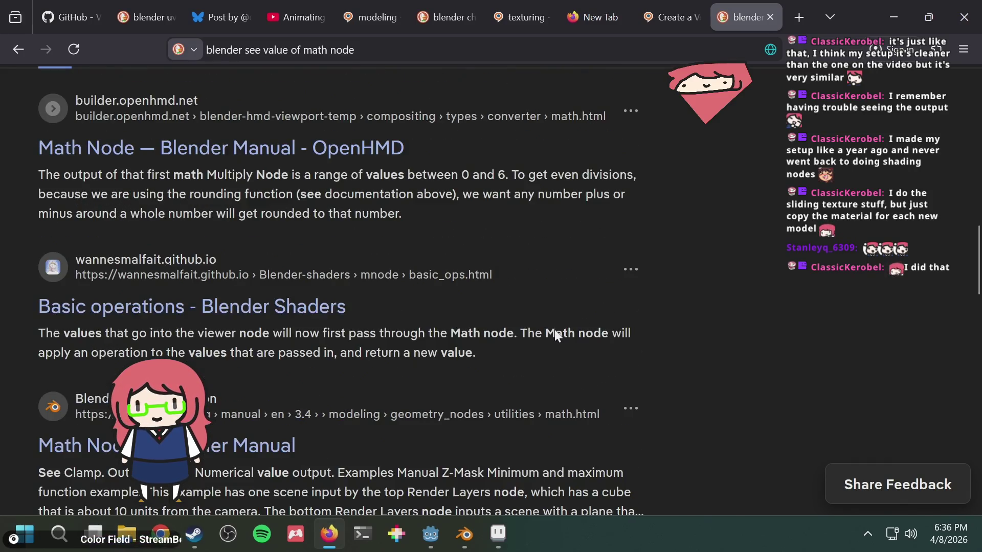
{"action": "scroll", "coordinate": [556, 337], "scroll_direction": "down", "scroll_amount": 2}
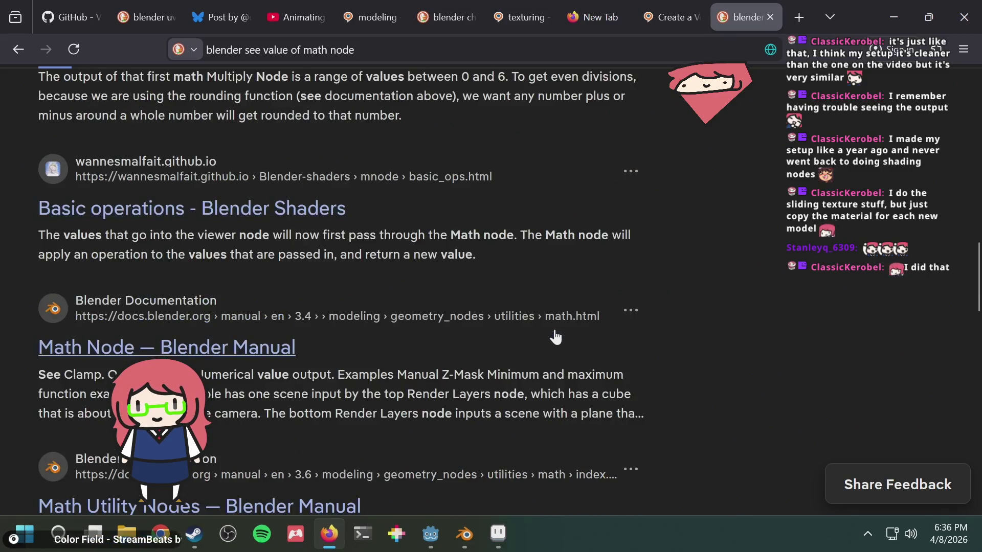
{"action": "key", "text": "alt+Tab"}
{"action": "key", "text": "shift+a"}
{"action": "type", "text": "valu"}
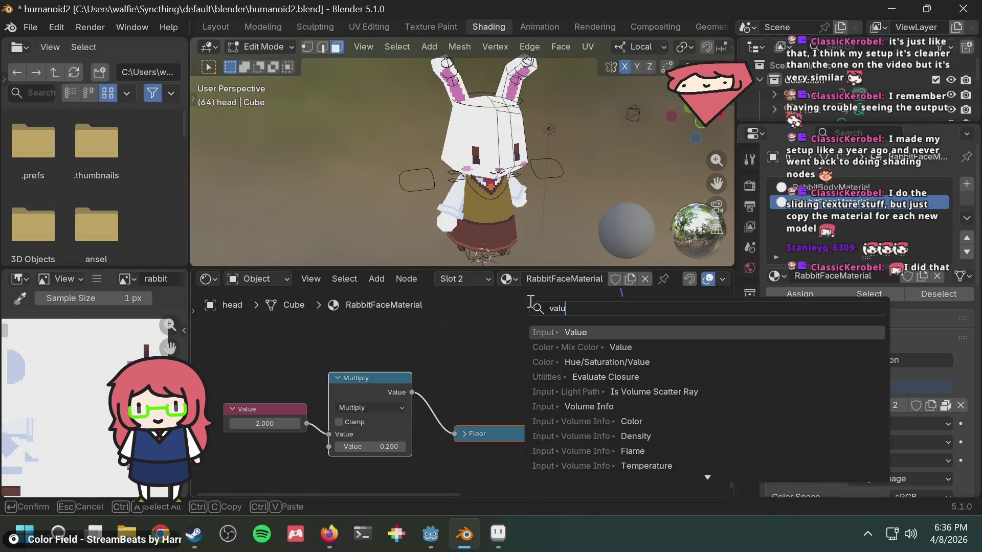
{"action": "key", "text": "Escape"}
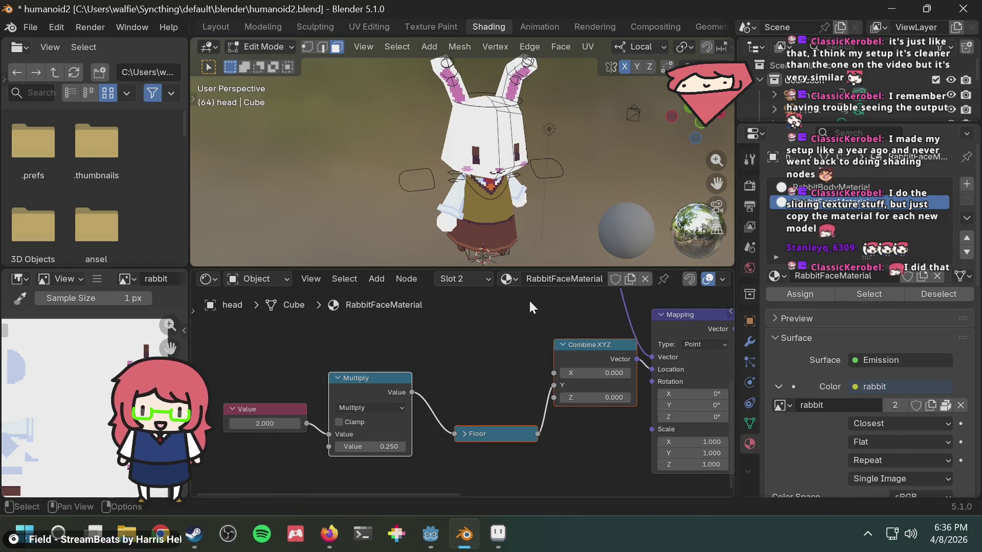
{"action": "key", "text": "shift+a"}
{"action": "type", "text": "value"}
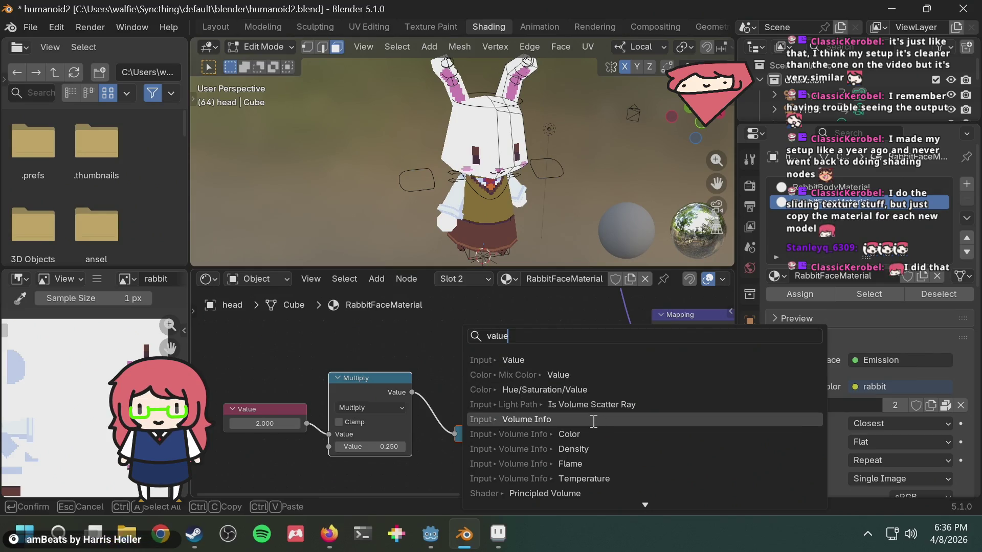
{"action": "key", "text": "BackSpace"}
{"action": "key", "text": "BackSpace"}
{"action": "key", "text": "BackSpace"}
{"action": "type", "text": "info"}
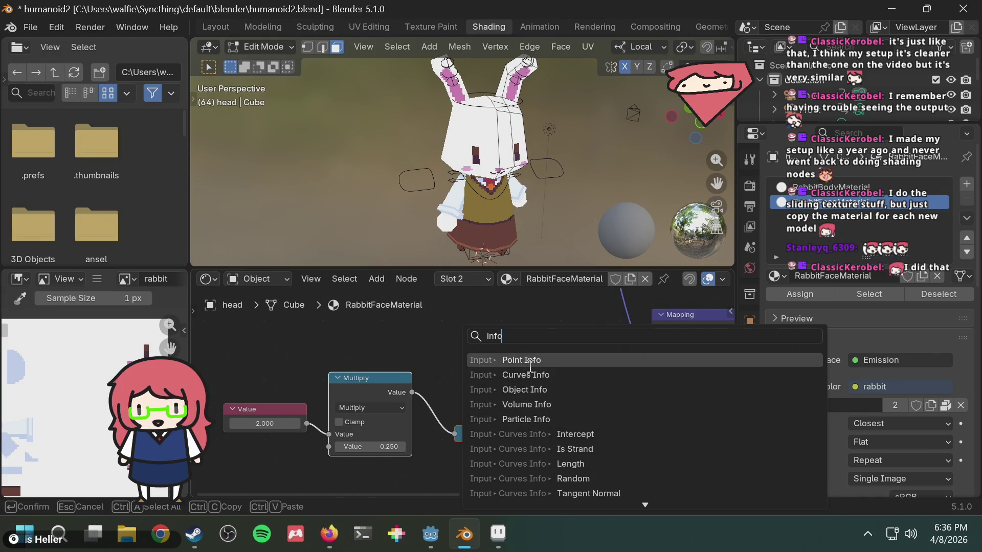
{"action": "scroll", "coordinate": [606, 452], "scroll_direction": "down", "scroll_amount": 1}
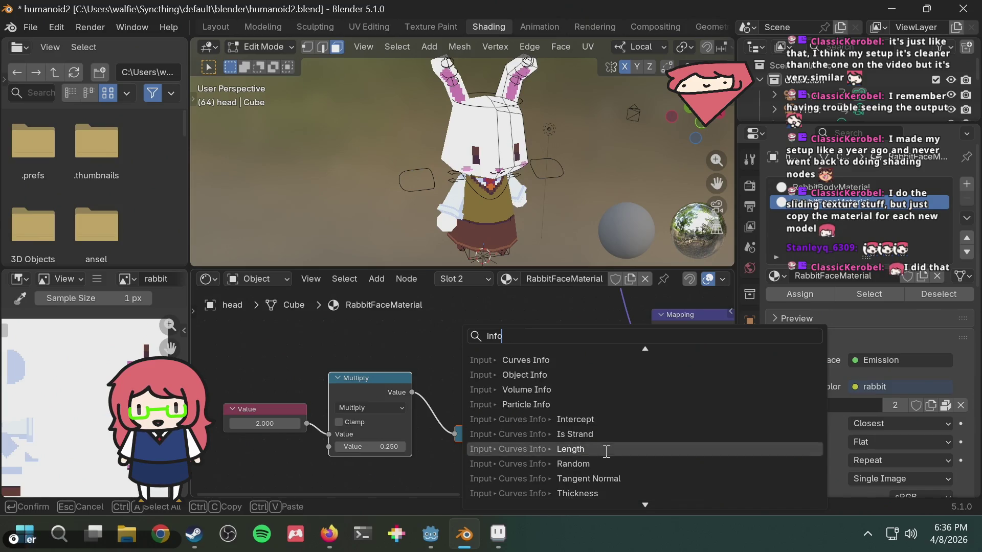
{"action": "scroll", "coordinate": [604, 450], "scroll_direction": "down", "scroll_amount": 20}
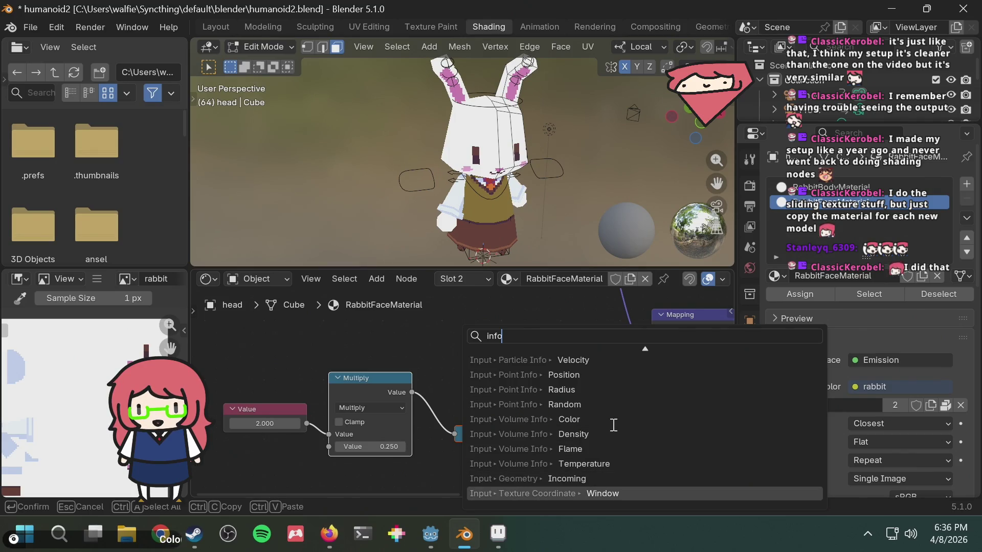
{"action": "key", "text": "Up"}
{"action": "key", "text": "Up"}
{"action": "key", "text": "Up"}
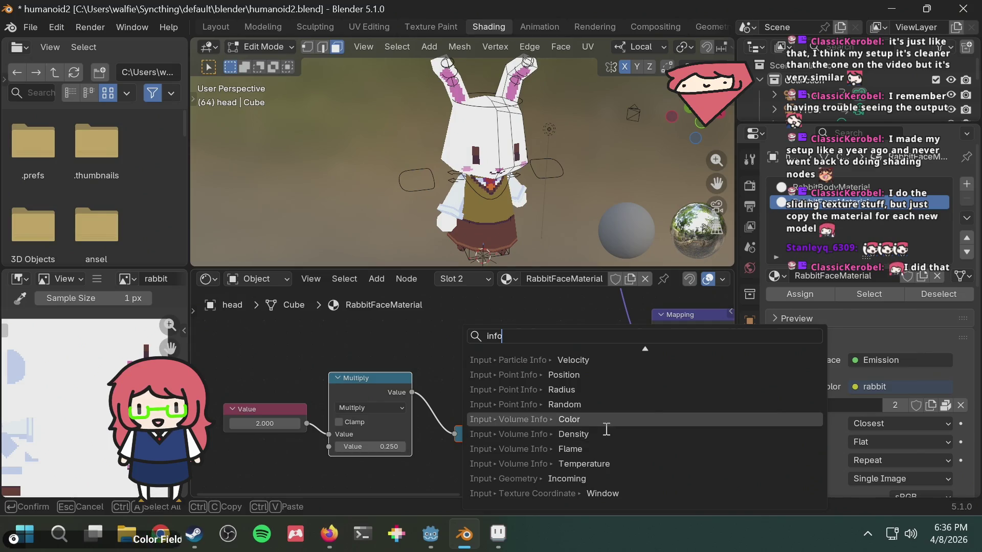
{"action": "key", "text": "Escape"}
{"action": "left_click", "coordinate": [456, 377]}
{"action": "scroll", "coordinate": [415, 425], "scroll_direction": "left", "scroll_amount": 2}
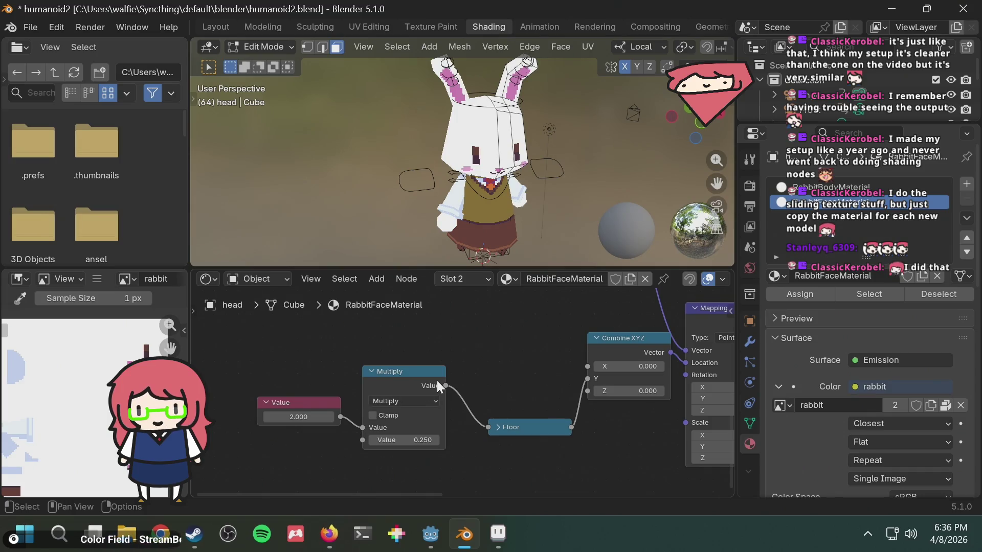
{"action": "left_click", "coordinate": [410, 401]}
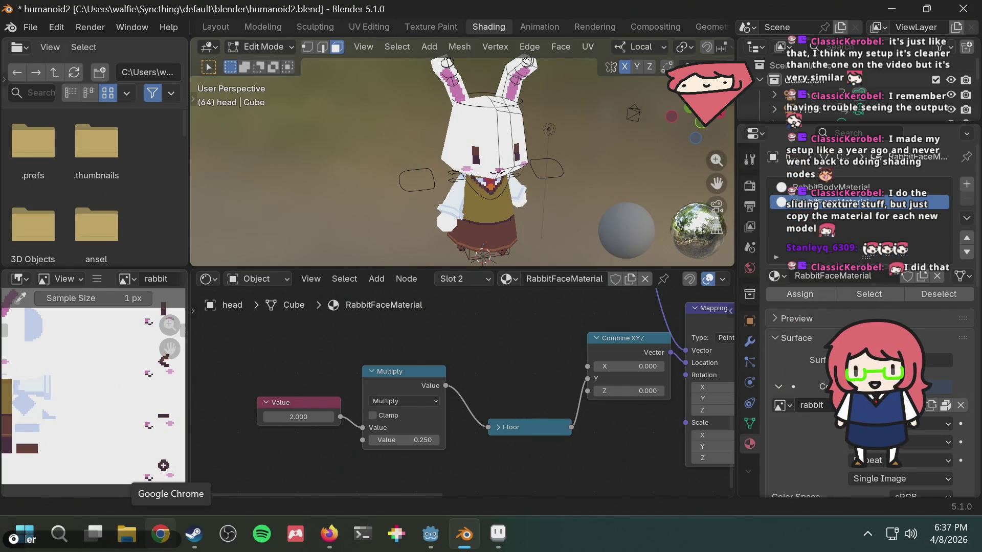
Change the Value node from 2.000 to 0, then to 1.000
{"action": "scroll", "coordinate": [134, 372], "scroll_direction": "down", "scroll_amount": 2}
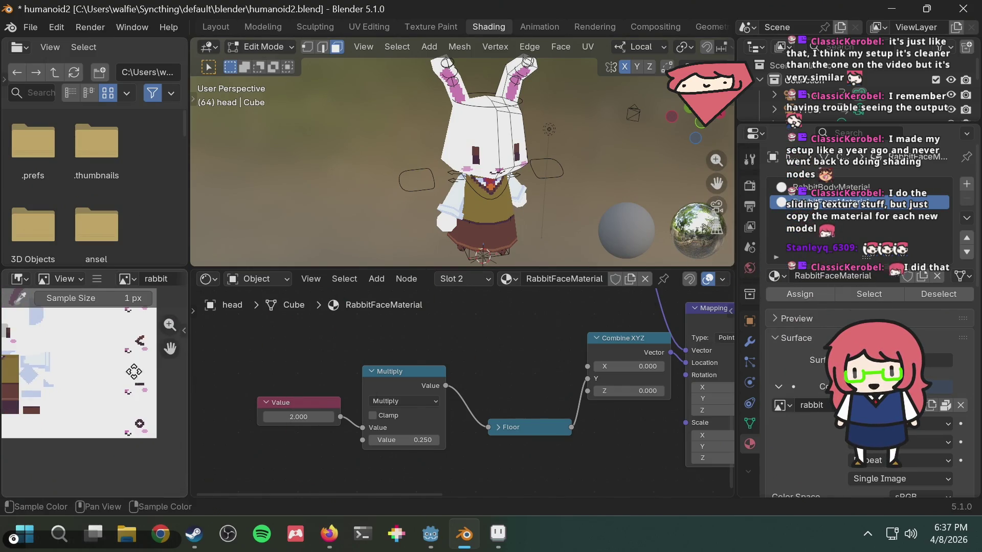
{"action": "scroll", "coordinate": [134, 372], "scroll_direction": "up", "scroll_amount": 2, "text": "shift"}
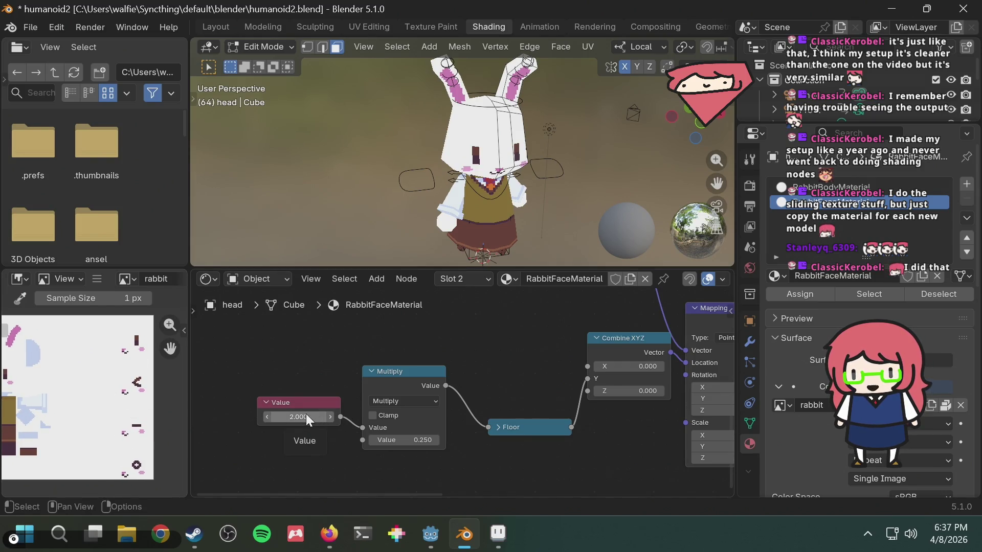
{"action": "left_click", "coordinate": [306, 413]}
{"action": "type", "text": "0"}
{"action": "key", "text": "Return"}
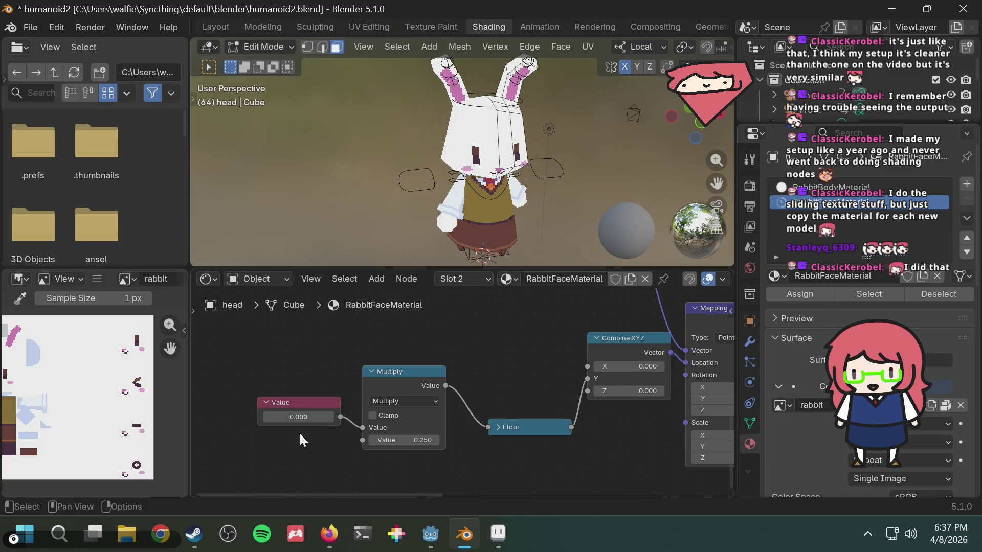
{"action": "middle_click_drag", "start_coordinate": [516, 374], "coordinate": [451, 368]}
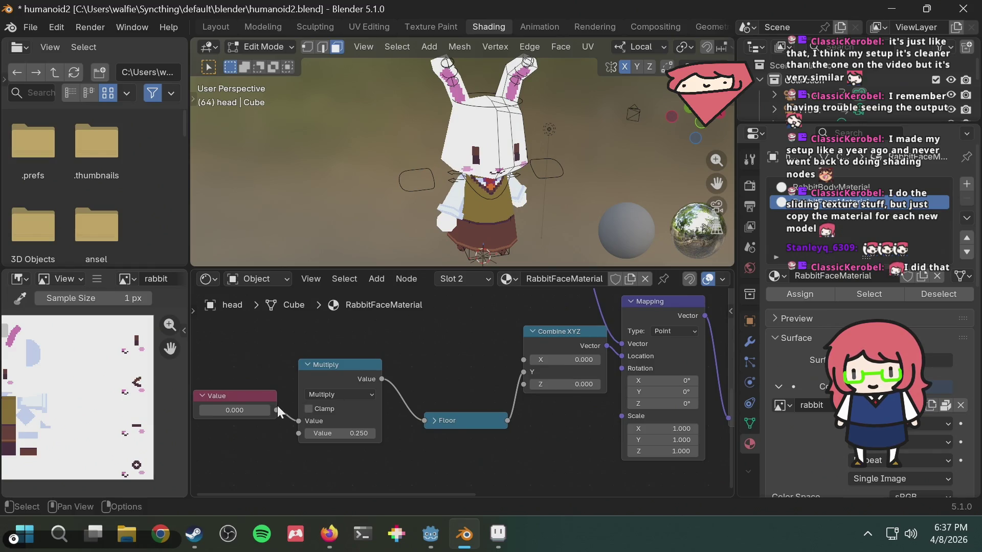
{"action": "left_click", "coordinate": [247, 410]}
{"action": "type", "text": "1"}
{"action": "key", "text": "Return"}
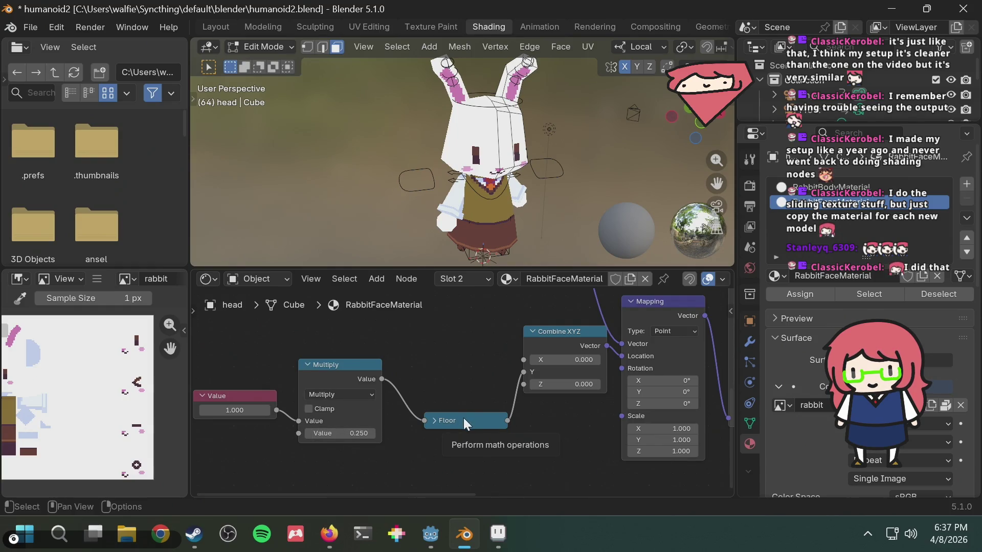
Rearrange the Multiply and Floor nodes and connect Value's output into Floor
{"action": "mouse_move", "coordinate": [340, 358]}
{"action": "left_mouse_down"}
{"action": "mouse_move", "coordinate": [385, 334]}
{"action": "mouse_move", "coordinate": [370, 318]}
{"action": "left_mouse_up"}
{"action": "left_click_drag", "start_coordinate": [455, 421], "coordinate": [363, 464]}
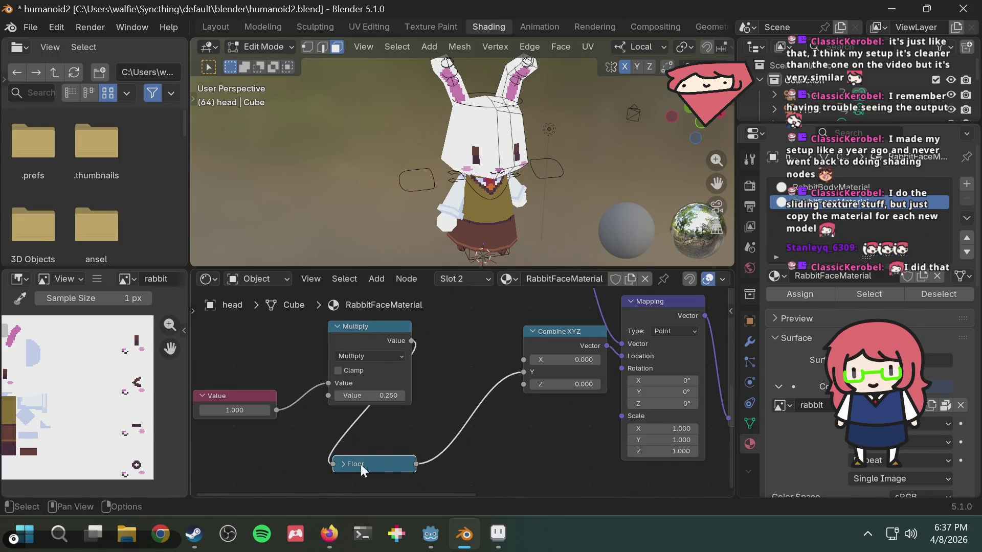
{"action": "left_click_drag", "start_coordinate": [276, 409], "coordinate": [334, 465]}
{"action": "left_click", "coordinate": [329, 379]}
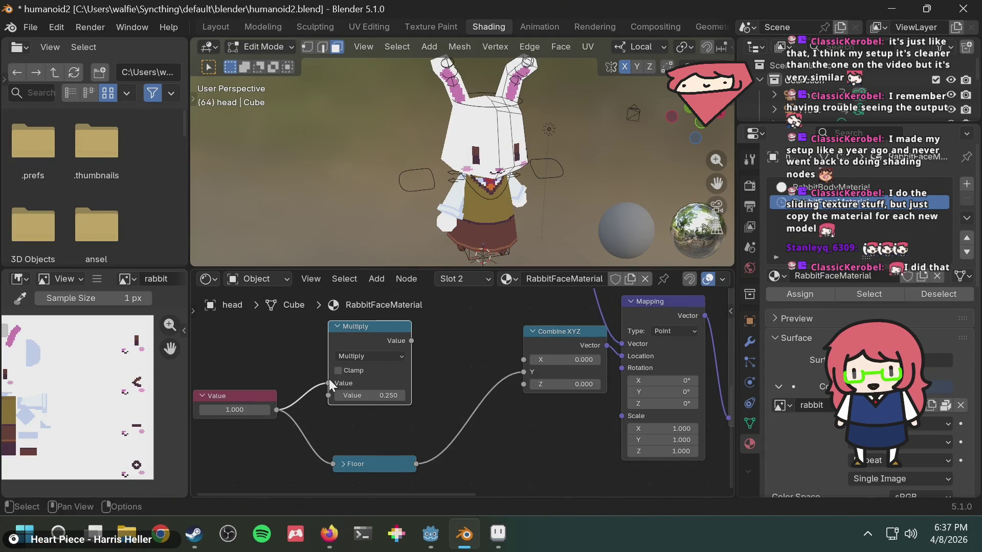
{"action": "left_click", "coordinate": [518, 373]}
Link Floor into Multiply's Value input and Multiply's result into Combine XYZ's Y
{"action": "left_click_drag", "start_coordinate": [418, 461], "coordinate": [445, 453]}
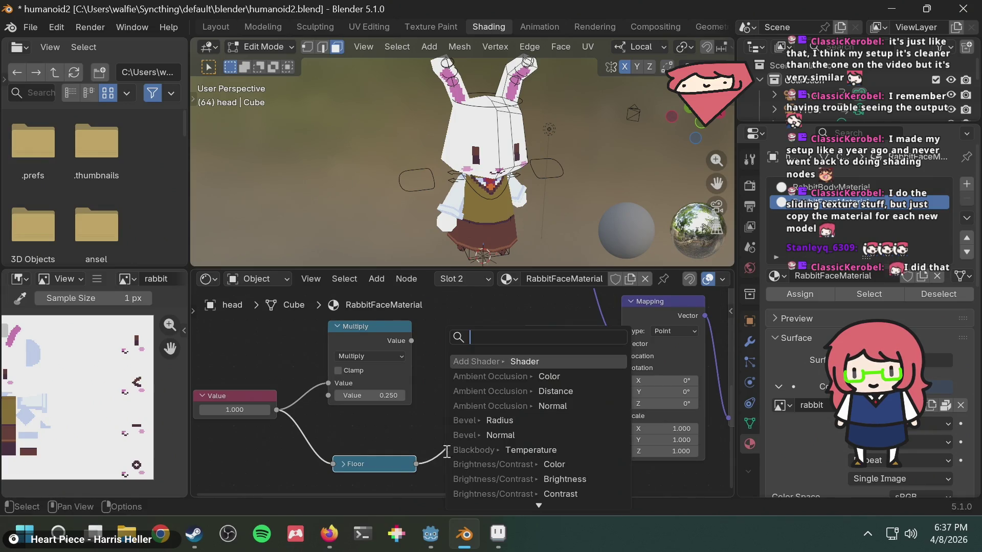
{"action": "left_click_drag", "start_coordinate": [378, 330], "coordinate": [460, 334]}
{"action": "mouse_move", "coordinate": [420, 459]}
{"action": "left_mouse_down"}
{"action": "mouse_move", "coordinate": [428, 448]}
{"action": "mouse_move", "coordinate": [389, 409]}
{"action": "mouse_move", "coordinate": [409, 388]}
{"action": "left_mouse_up"}
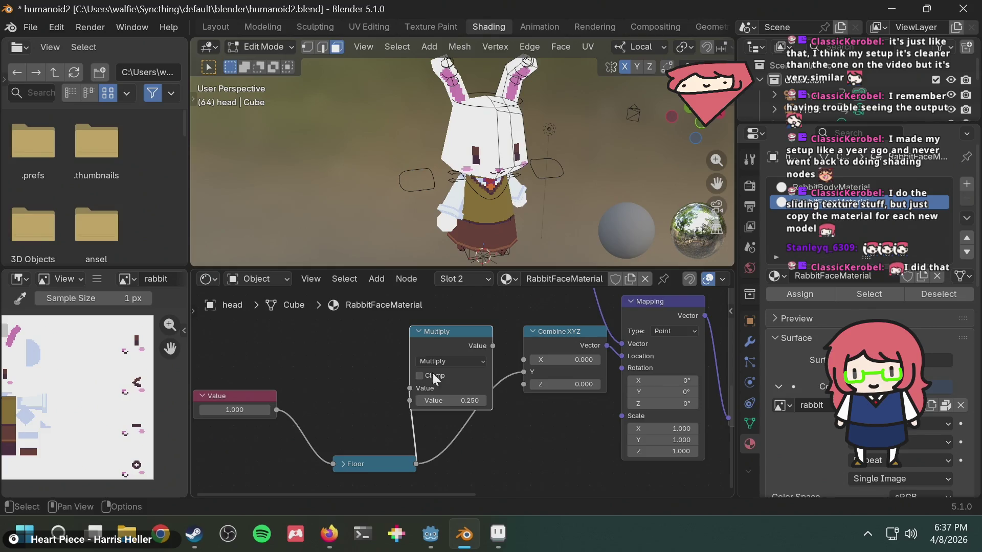
{"action": "left_click_drag", "start_coordinate": [449, 332], "coordinate": [462, 343]}
{"action": "left_click_drag", "start_coordinate": [538, 335], "coordinate": [553, 393]}
{"action": "left_click_drag", "start_coordinate": [505, 356], "coordinate": [523, 433]}
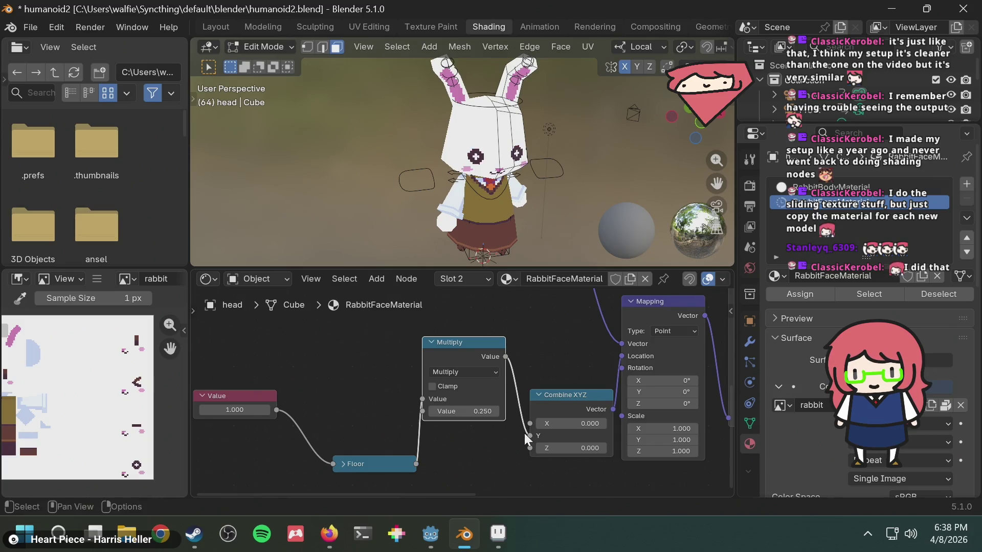
Try Value node values 0 and 1, then slide it up to about 4.1 to preview the eyes
{"action": "left_click", "coordinate": [230, 409]}
{"action": "type", "text": "0"}
{"action": "key", "text": "Return"}
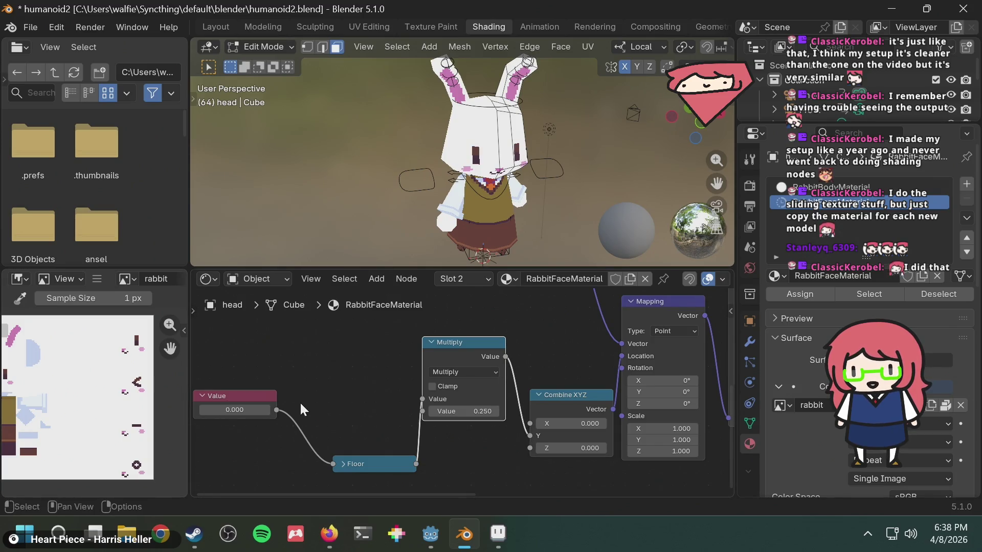
{"action": "left_click", "coordinate": [234, 407]}
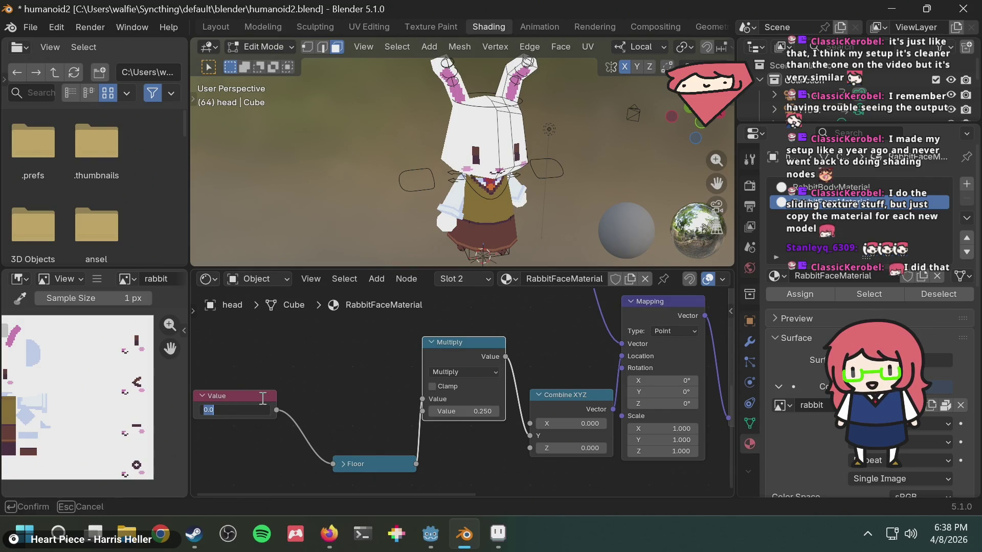
{"action": "type", "text": "1"}
{"action": "key", "text": "Return"}
{"action": "left_click", "coordinate": [235, 400]}
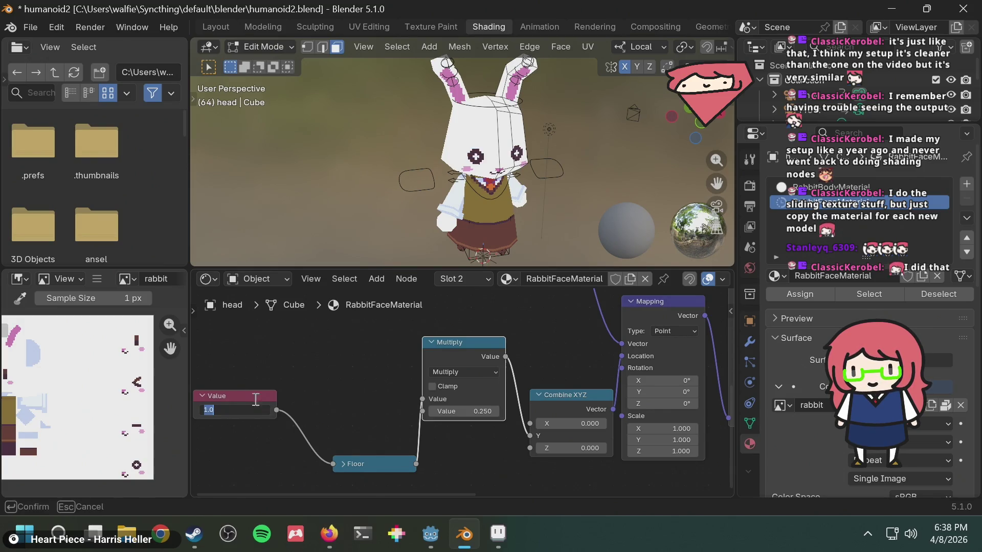
{"action": "key", "text": "Return"}
{"action": "mouse_move", "coordinate": [234, 410]}
{"action": "left_mouse_down"}
{"action": "mouse_move", "coordinate": [220, 409]}
{"action": "mouse_move", "coordinate": [241, 409]}
{"action": "left_mouse_up"}
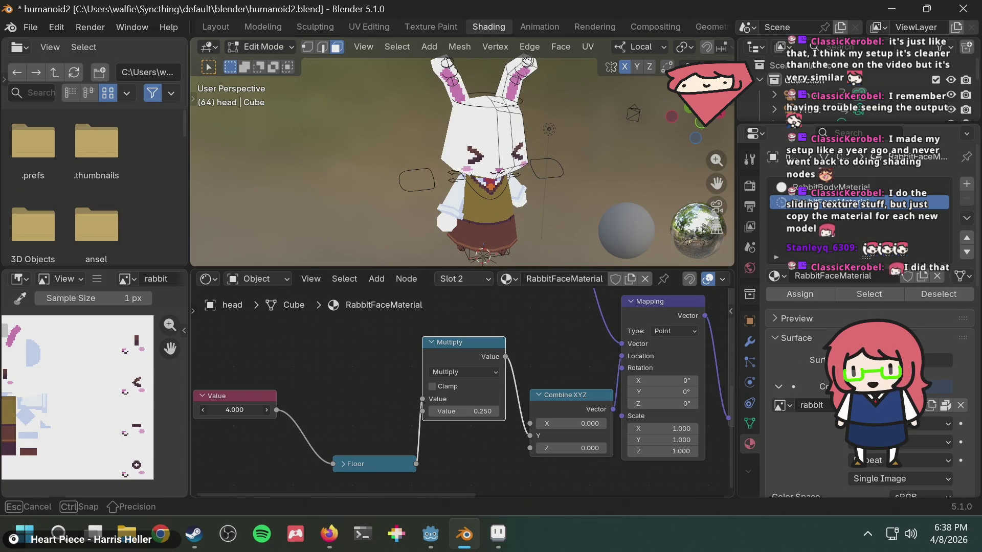
{"action": "left_click_drag", "start_coordinate": [234, 410], "coordinate": [239, 410]}
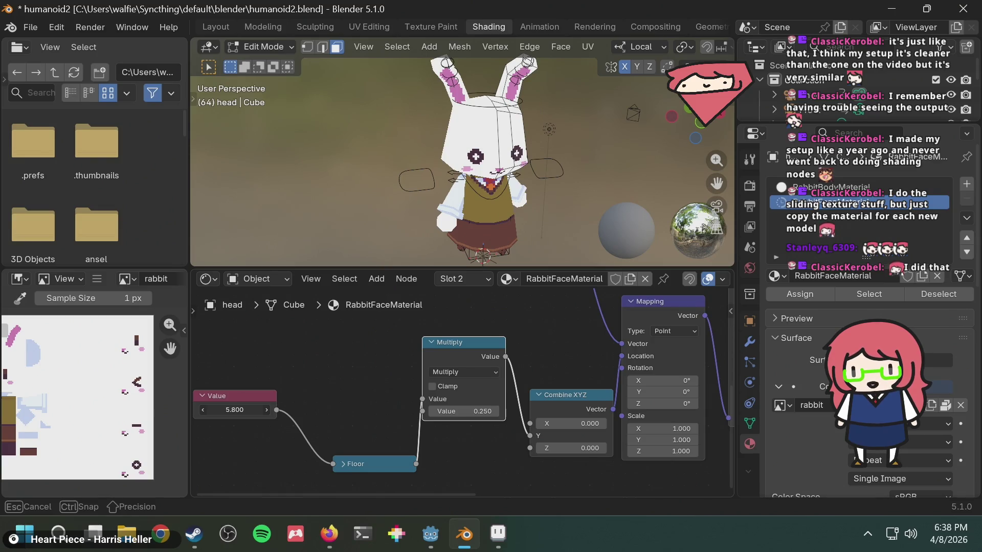
{"action": "mouse_move", "coordinate": [235, 410]}
{"action": "left_mouse_down"}
{"action": "mouse_move", "coordinate": [204, 410]}
{"action": "mouse_move", "coordinate": [247, 412]}
{"action": "left_mouse_up"}
Reset the Value to 0, slide it from about 1 to 4, then enter 0.5
{"action": "left_click", "coordinate": [245, 412]}
{"action": "type", "text": "0"}
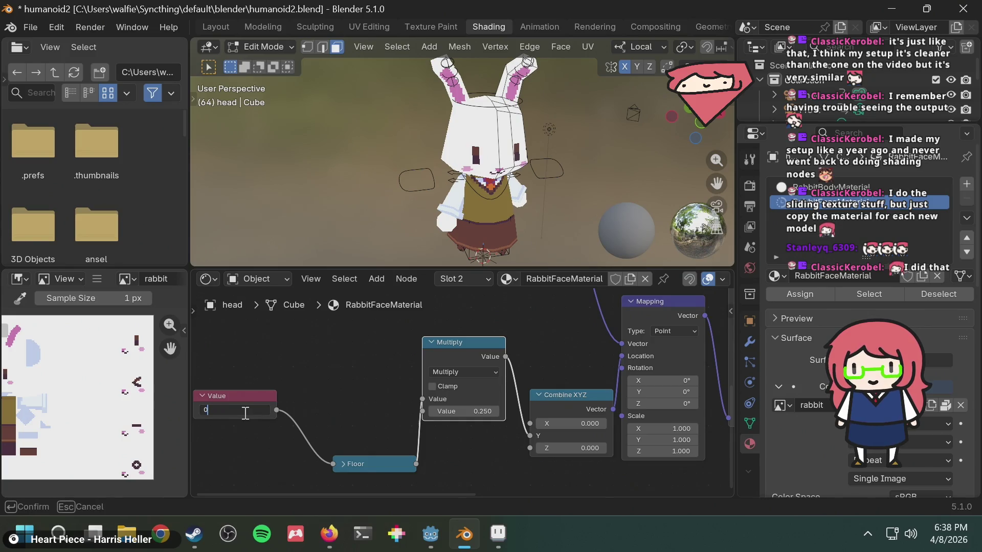
{"action": "key", "text": "Return"}
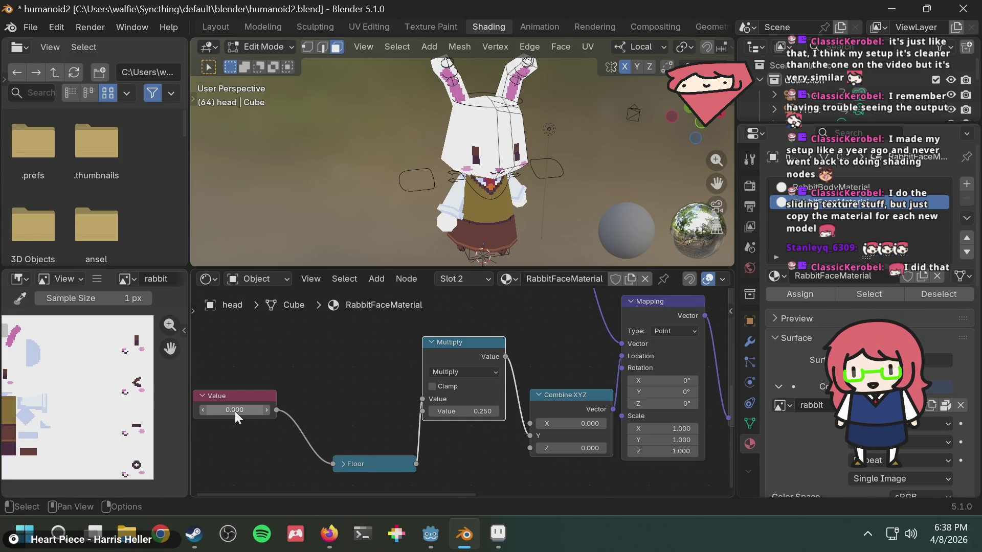
{"action": "left_click_drag", "start_coordinate": [235, 411], "coordinate": [256, 404]}
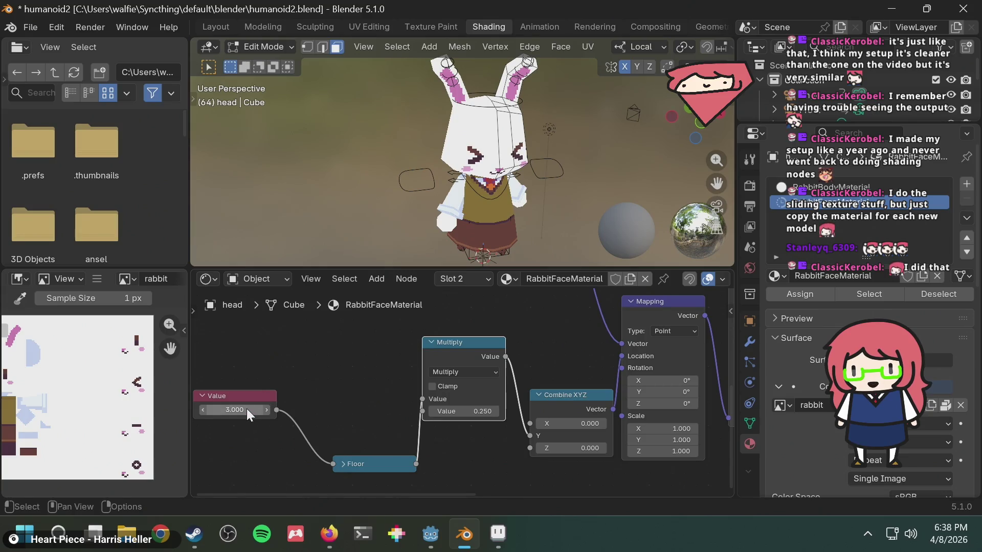
{"action": "left_click_drag", "start_coordinate": [246, 409], "coordinate": [247, 409]}
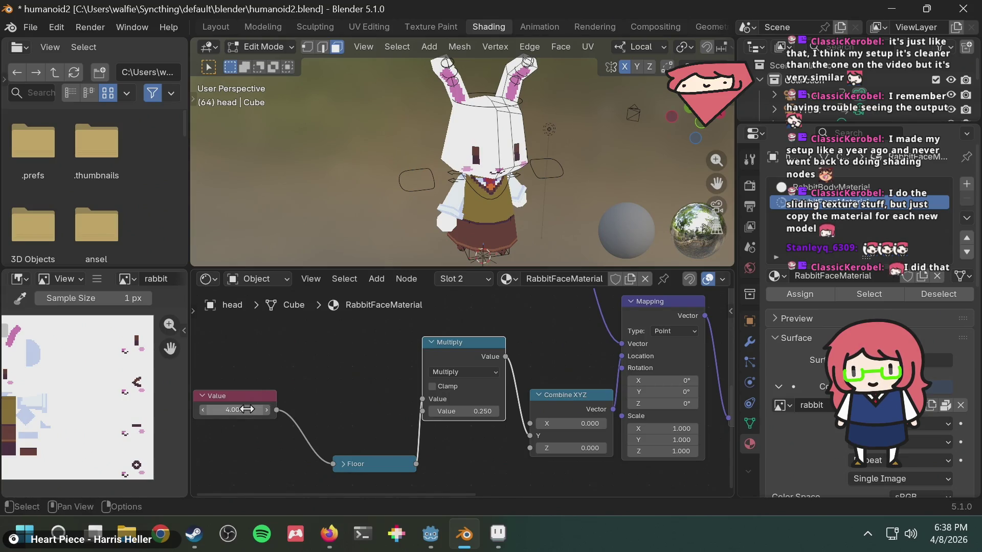
{"action": "left_click", "coordinate": [247, 409]}
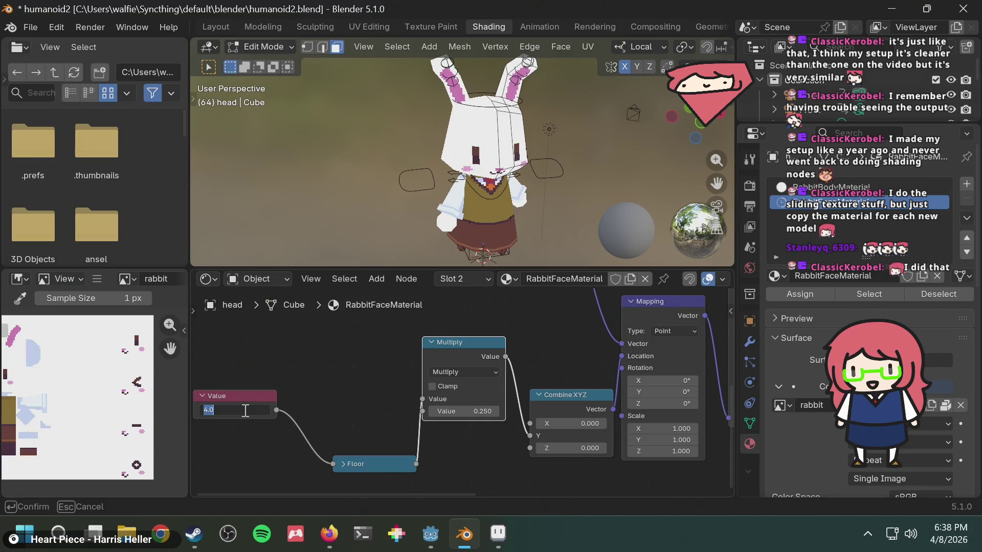
{"action": "type", "text": "0.5"}
{"action": "key", "text": "Return"}
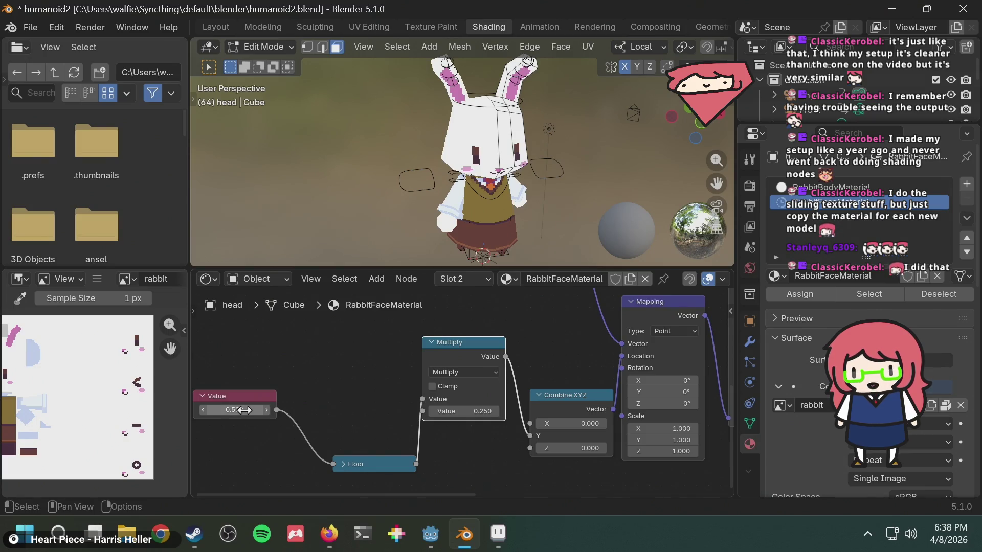
Try 0.9 on the Value node and settle it at 1.1
{"action": "left_click", "coordinate": [241, 410]}
{"action": "type", "text": "0.9"}
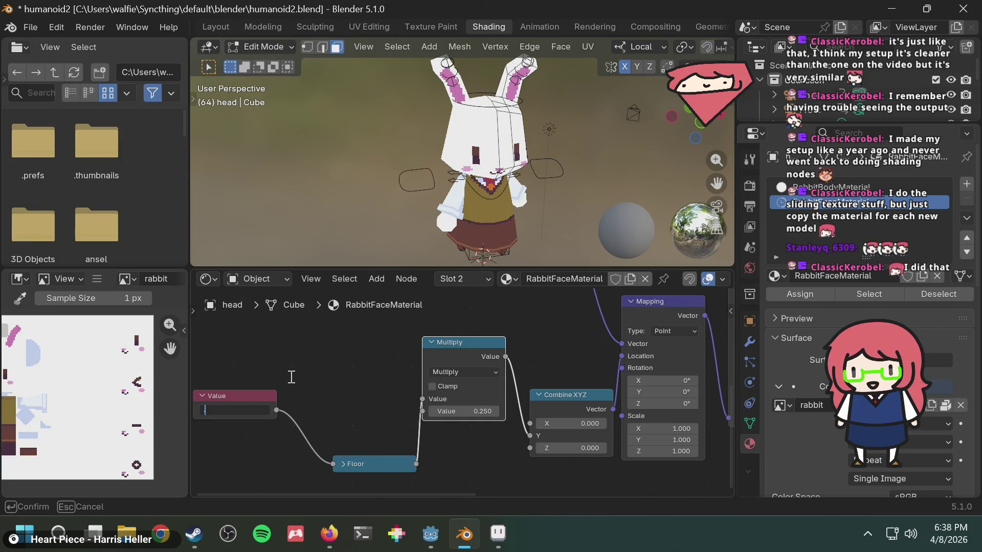
{"action": "key", "text": "Return"}
{"action": "left_click", "coordinate": [248, 410]}
{"action": "type", "text": "1.1"}
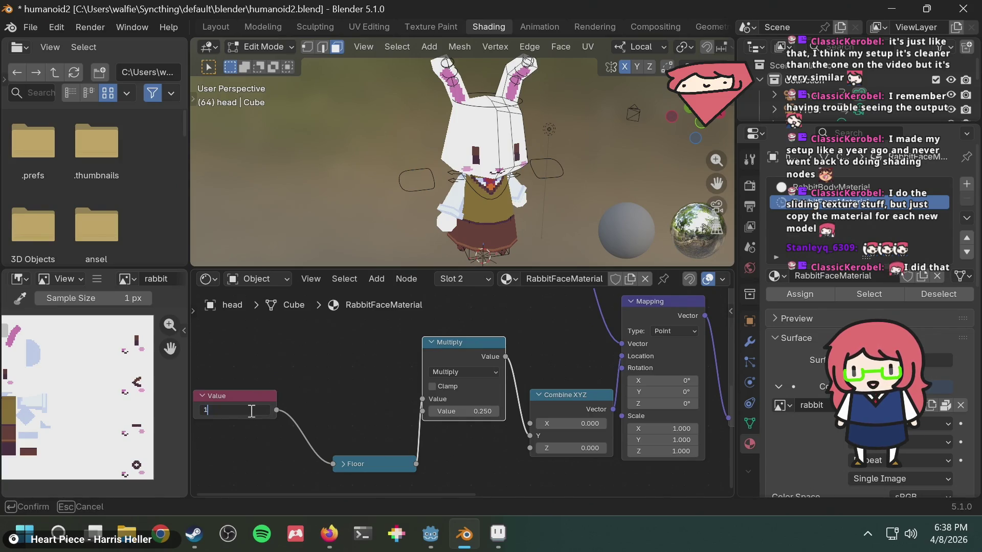
{"action": "key", "text": "Return"}
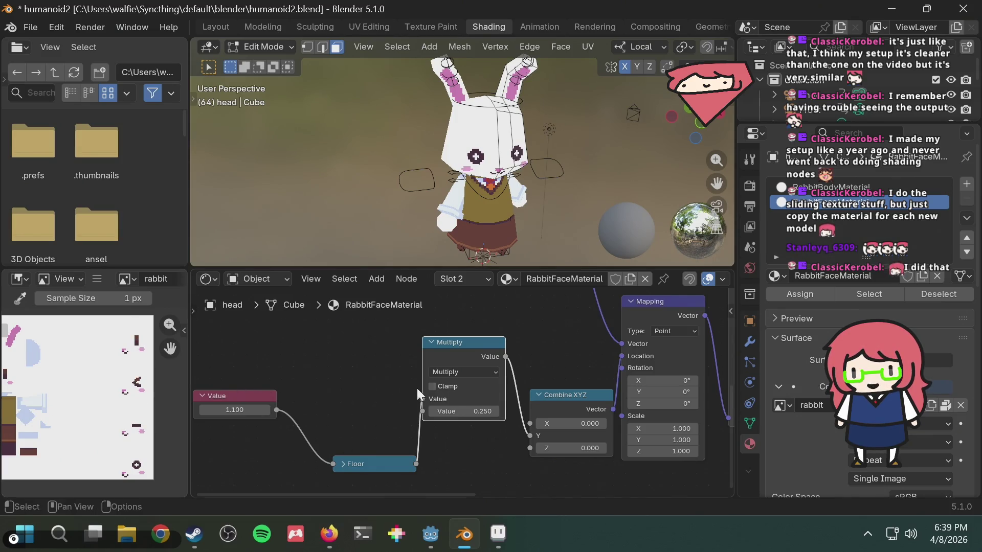
Make the Multiply node's factor -0.250
{"action": "left_click", "coordinate": [475, 410]}
{"action": "key", "text": "Home"}
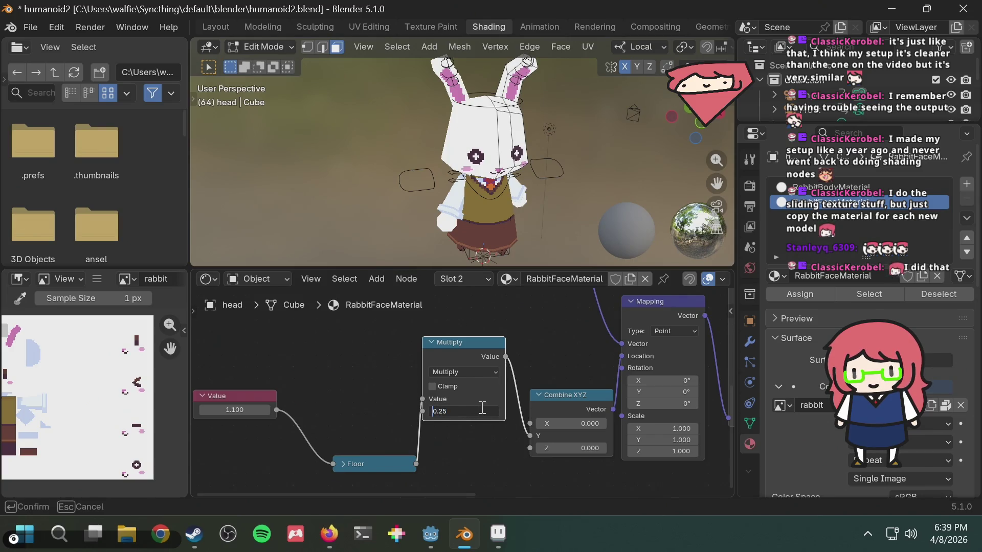
{"action": "type", "text": "-"}
{"action": "key", "text": "Return"}
Set the Value node to 0, slide it up to 1, then enter 3
{"action": "left_click", "coordinate": [233, 410]}
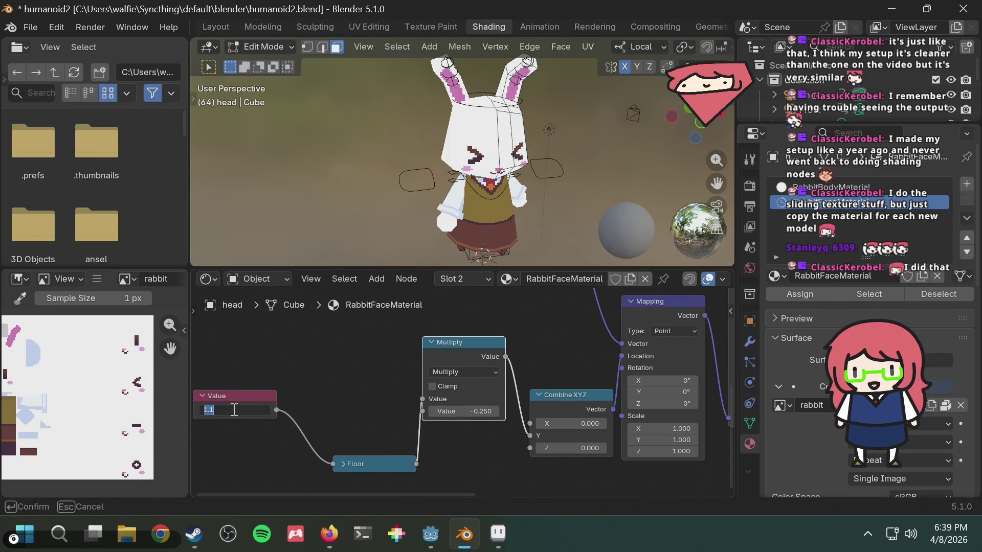
{"action": "type", "text": "0"}
{"action": "key", "text": "Return"}
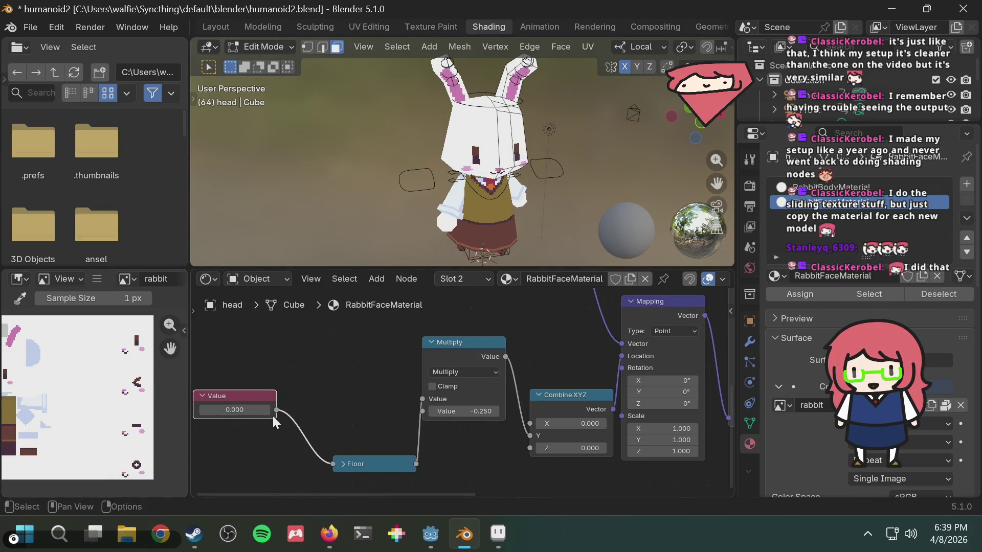
{"action": "left_click_drag", "start_coordinate": [254, 411], "coordinate": [243, 414]}
{"action": "type", "text": "2.000"}
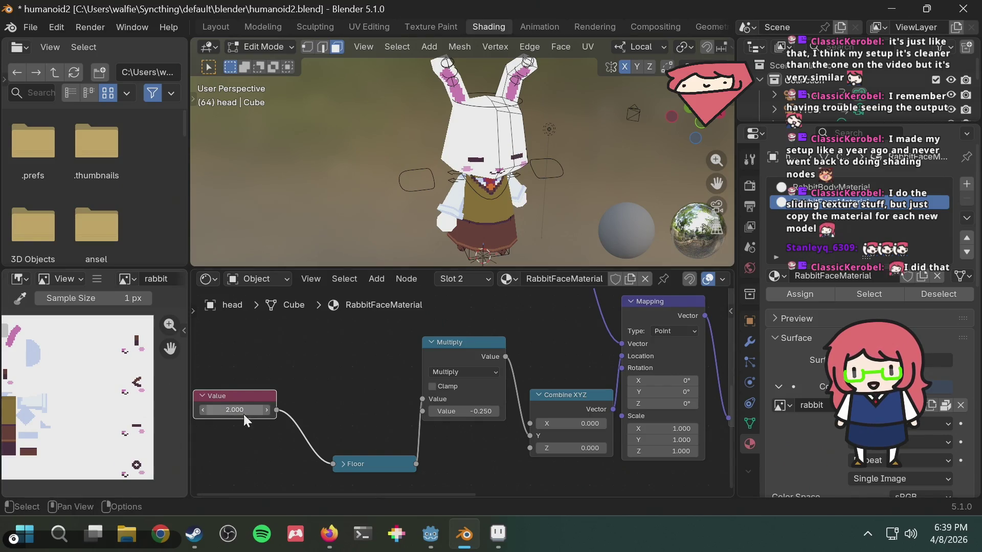
{"action": "left_click", "coordinate": [246, 415]}
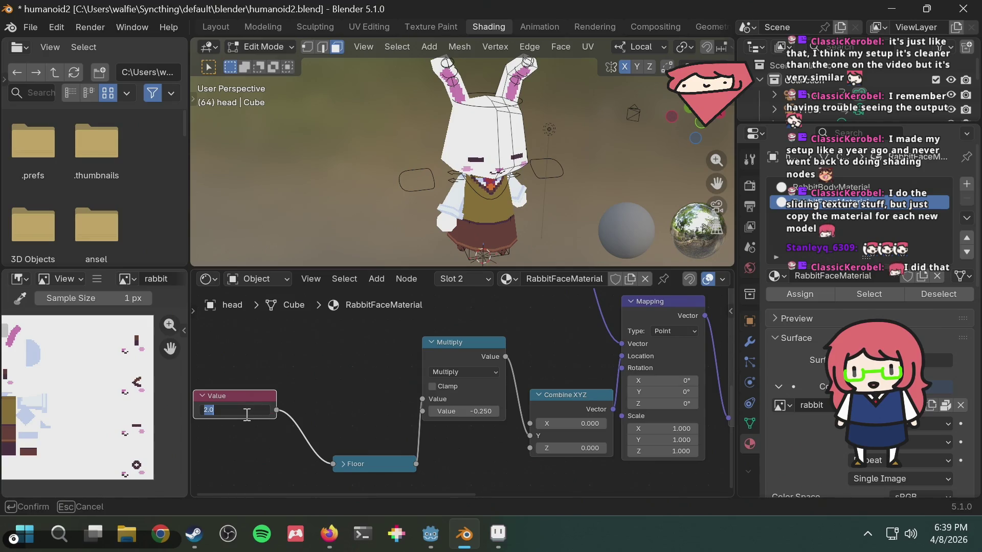
{"action": "type", "text": "3"}
{"action": "key", "text": "Return"}
Try 4 on the Value node, then return it to 0.000
{"action": "left_click", "coordinate": [246, 413]}
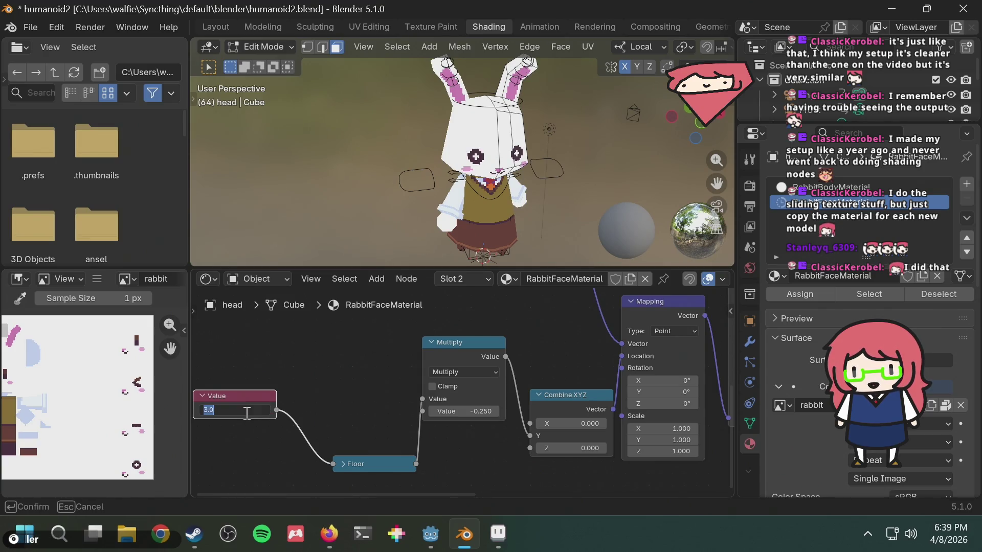
{"action": "type", "text": "4"}
{"action": "key", "text": "Return"}
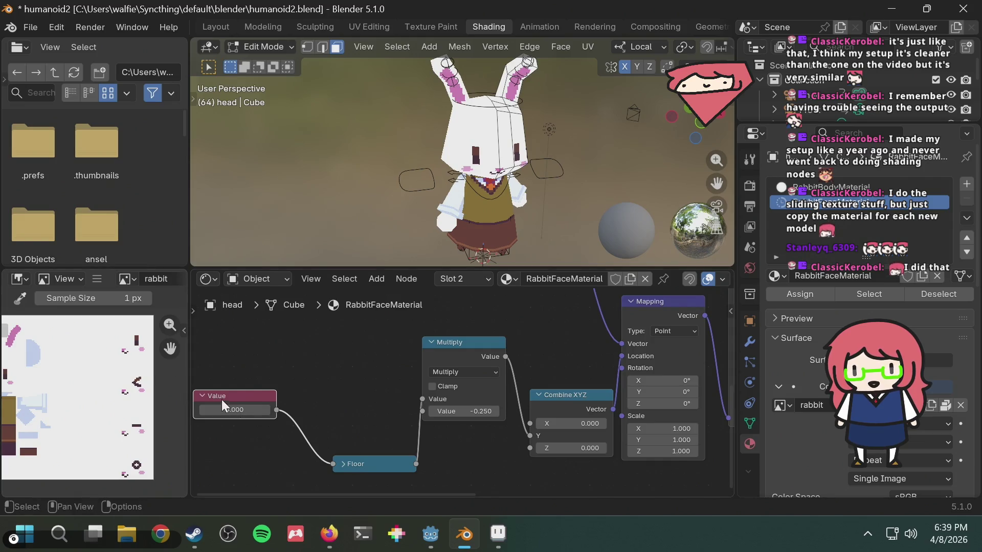
{"action": "left_click", "coordinate": [238, 406]}
{"action": "type", "text": "1"}
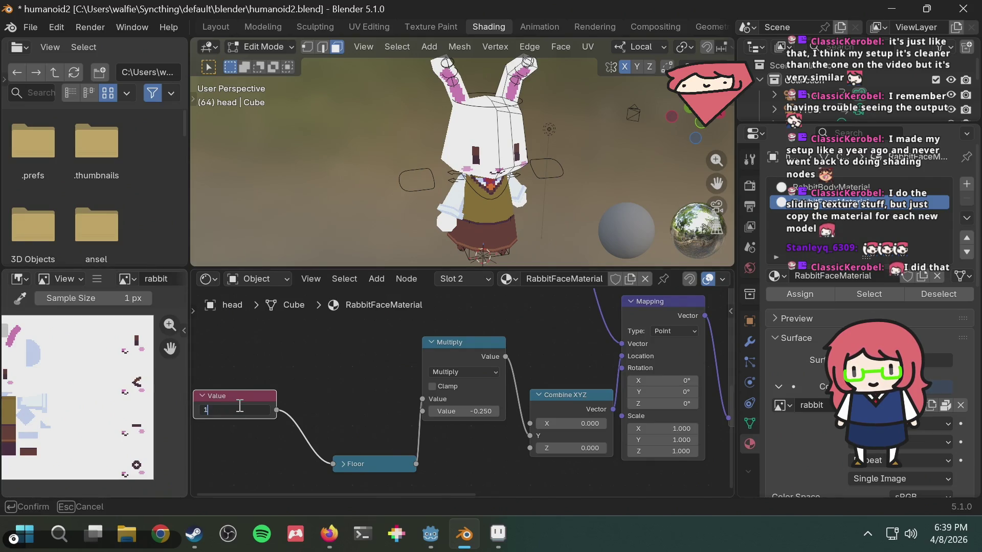
{"action": "key", "text": "Return"}
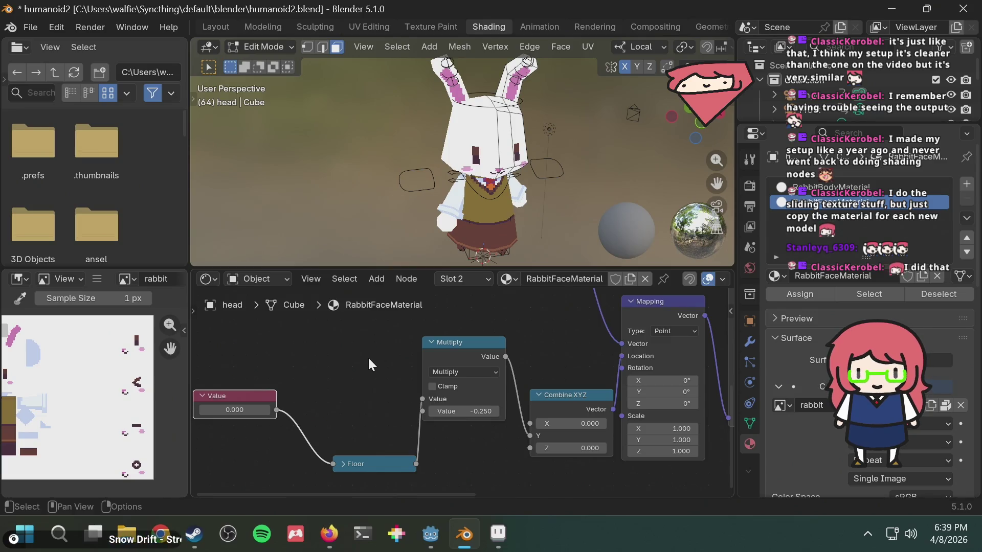
Add a new Value node to the RabbitFaceMaterial tree via Shift+A search
{"action": "middle_click_drag", "start_coordinate": [314, 344], "coordinate": [335, 354]}
{"action": "right_click", "coordinate": [324, 339]}
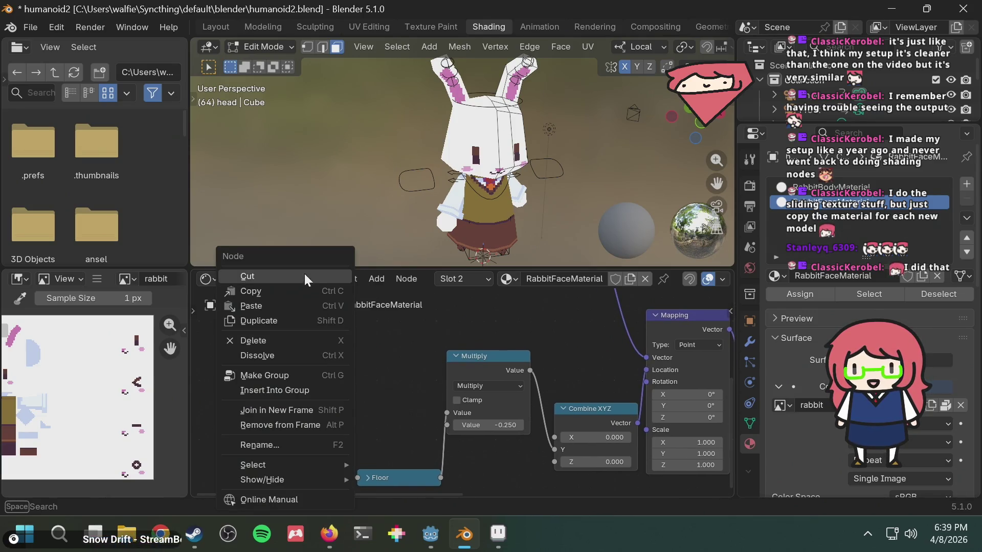
{"action": "key", "text": "shift+a"}
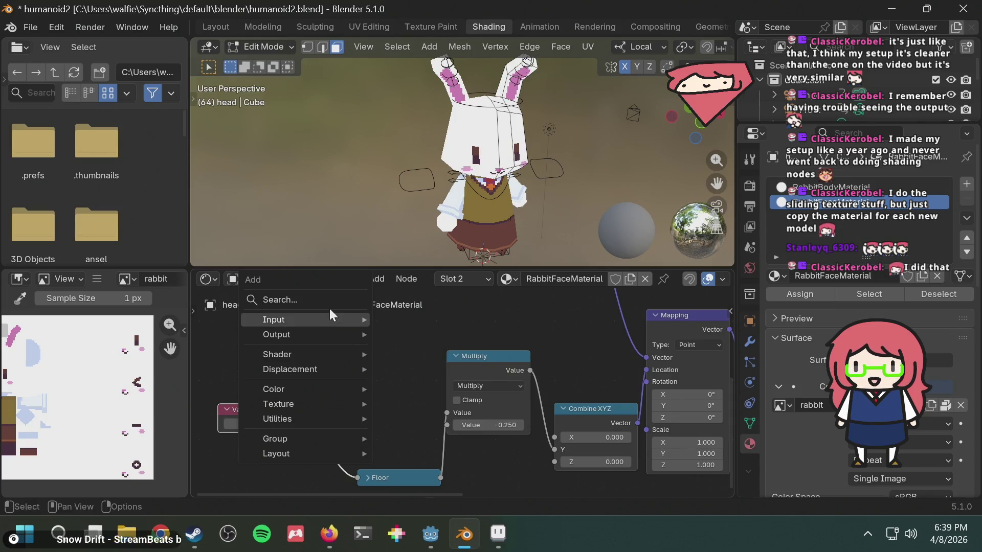
{"action": "mouse_move", "coordinate": [353, 320]}
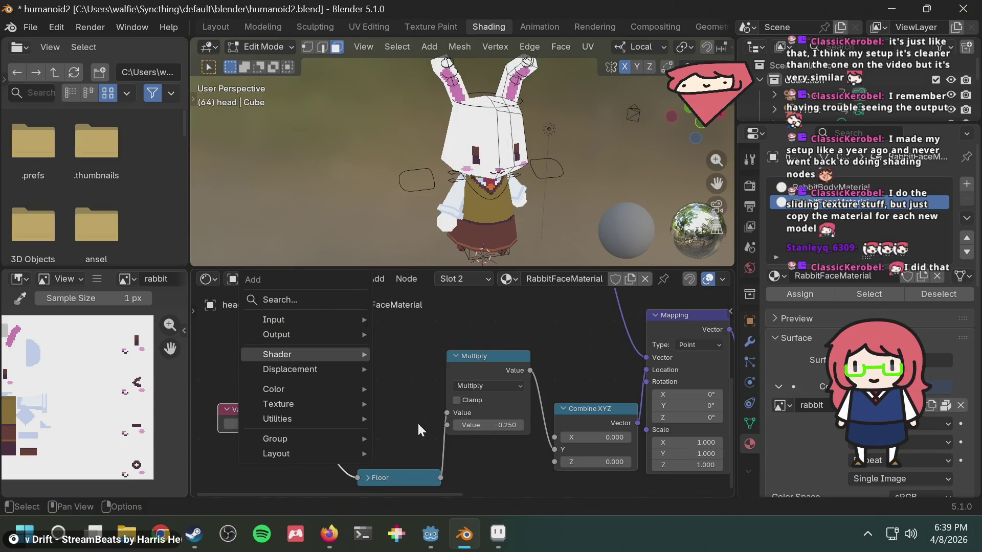
{"action": "left_click", "coordinate": [302, 298]}
{"action": "type", "text": "value"}
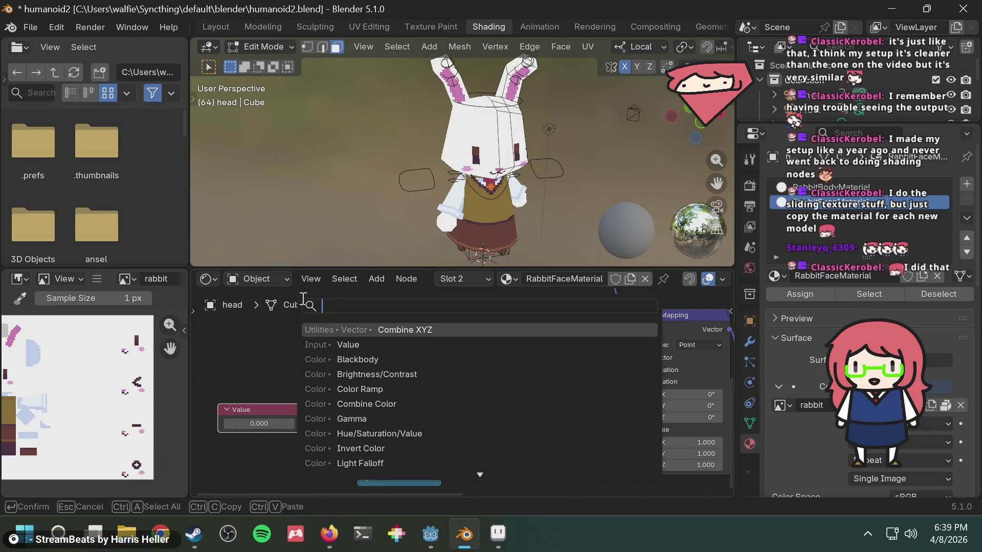
{"action": "key", "text": "Return"}
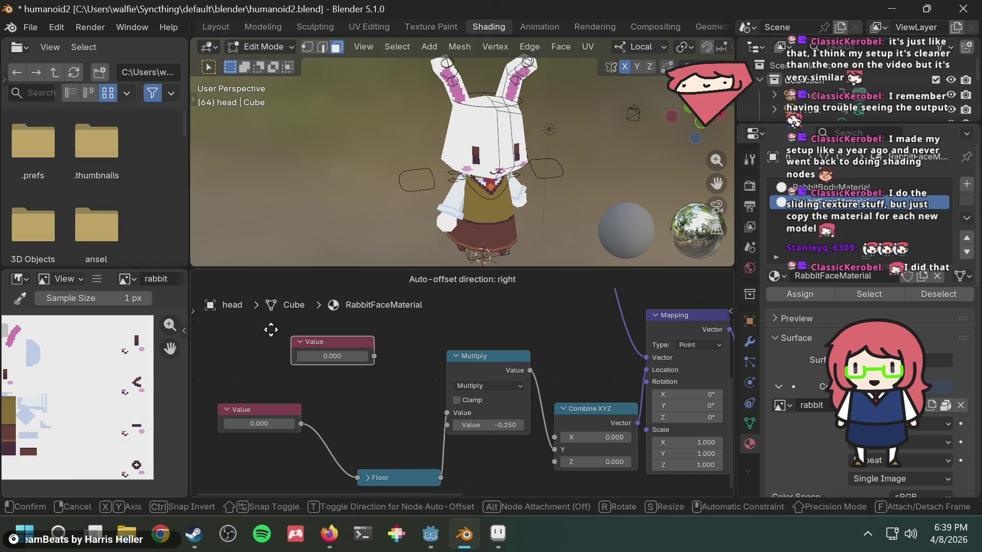
{"action": "left_click", "coordinate": [256, 331]}
Label the new node 'Face Count' and set its value to 4
{"action": "right_click", "coordinate": [280, 328]}
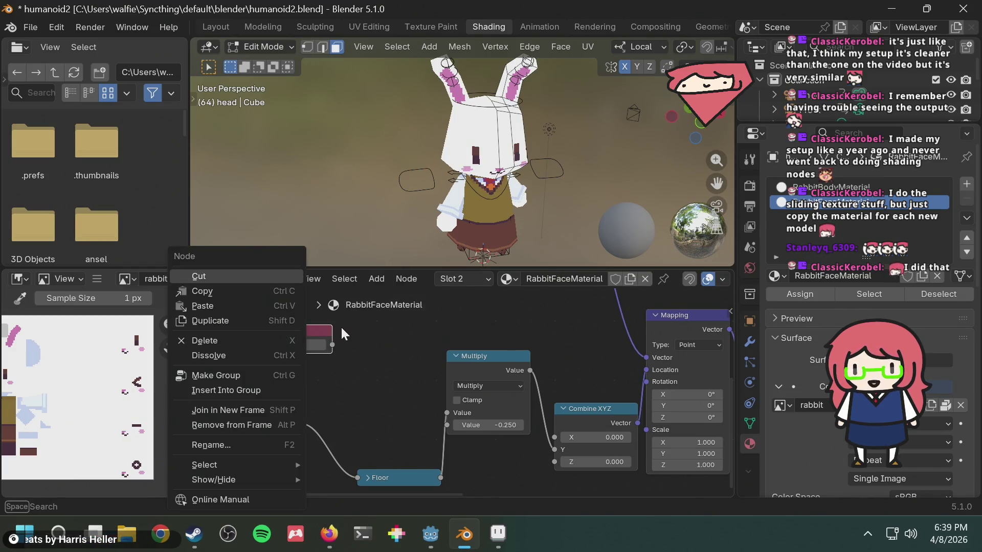
{"action": "left_click", "coordinate": [222, 442]}
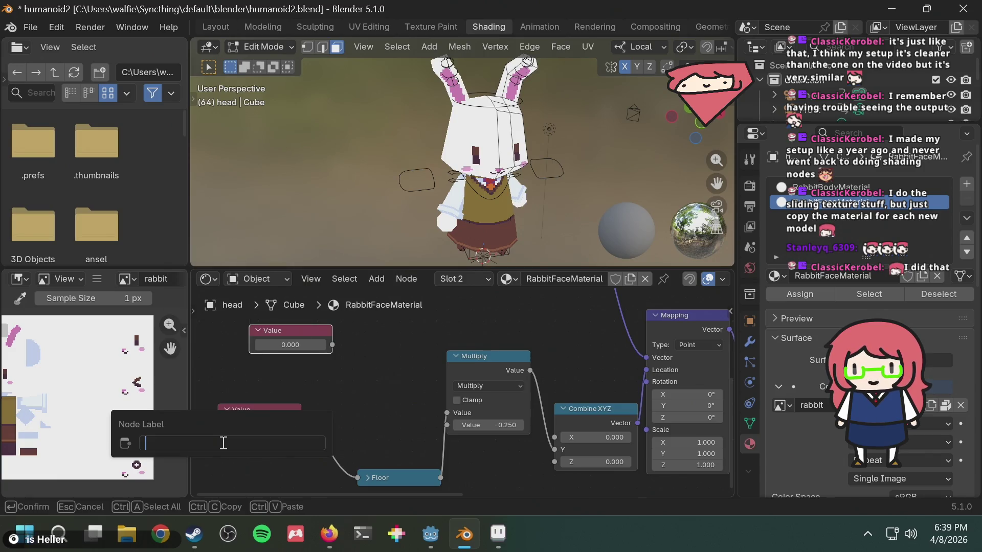
{"action": "type", "text": "Face count"}
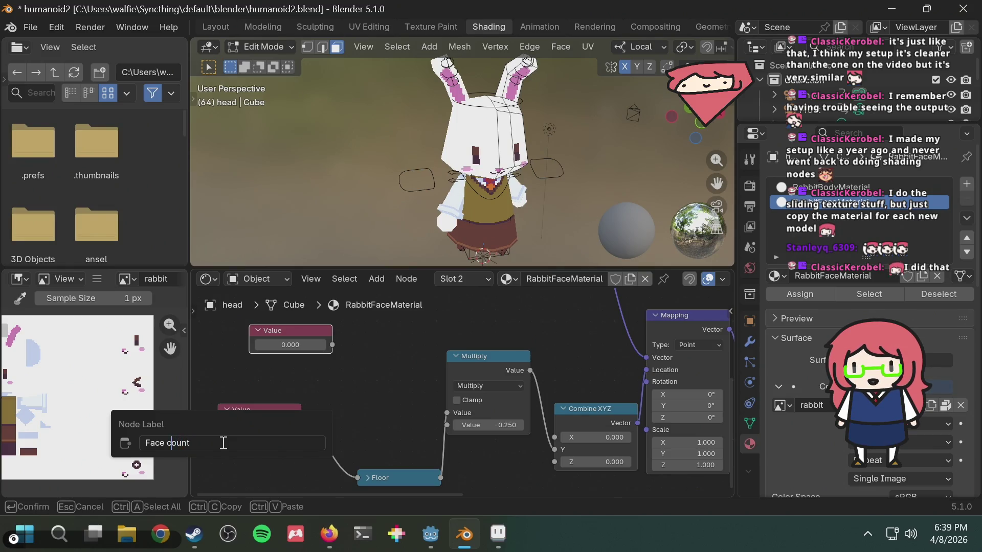
{"action": "key", "text": "BackSpace"}
{"action": "type", "text": "C"}
{"action": "key", "text": "Return"}
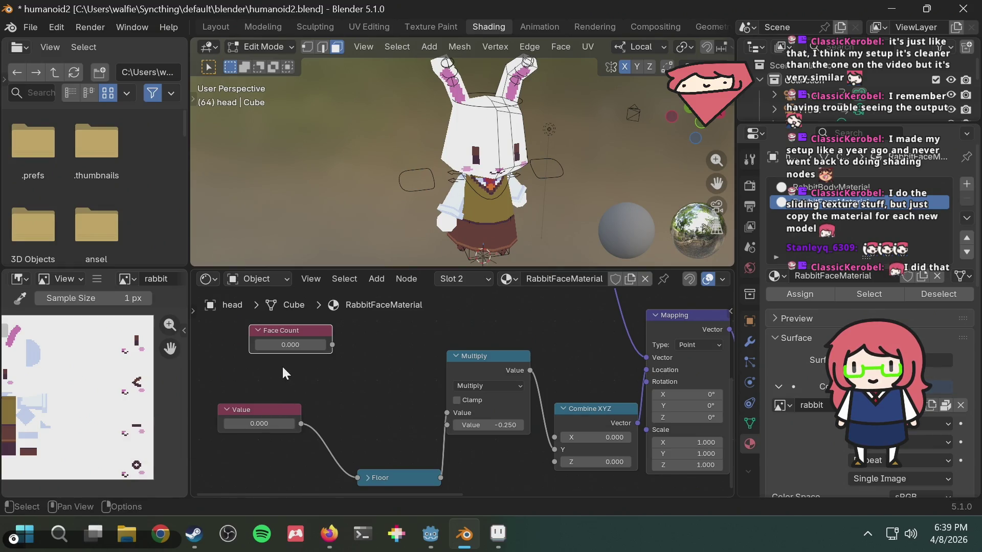
{"action": "left_click", "coordinate": [290, 343]}
{"action": "type", "text": "4"}
{"action": "key", "text": "Return"}
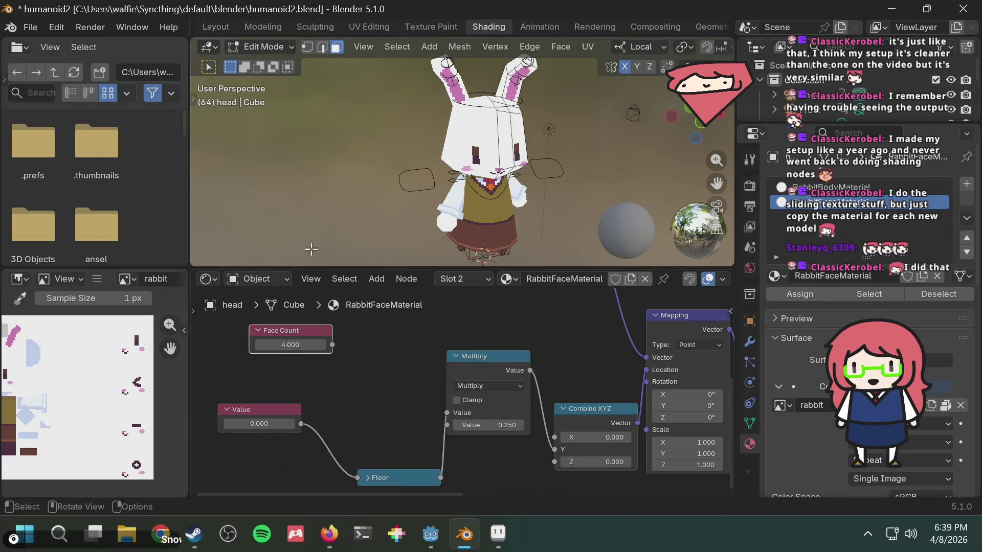
Add a Math Divide node by searching 'divid' in the Add menu
{"action": "right_click", "coordinate": [352, 340]}
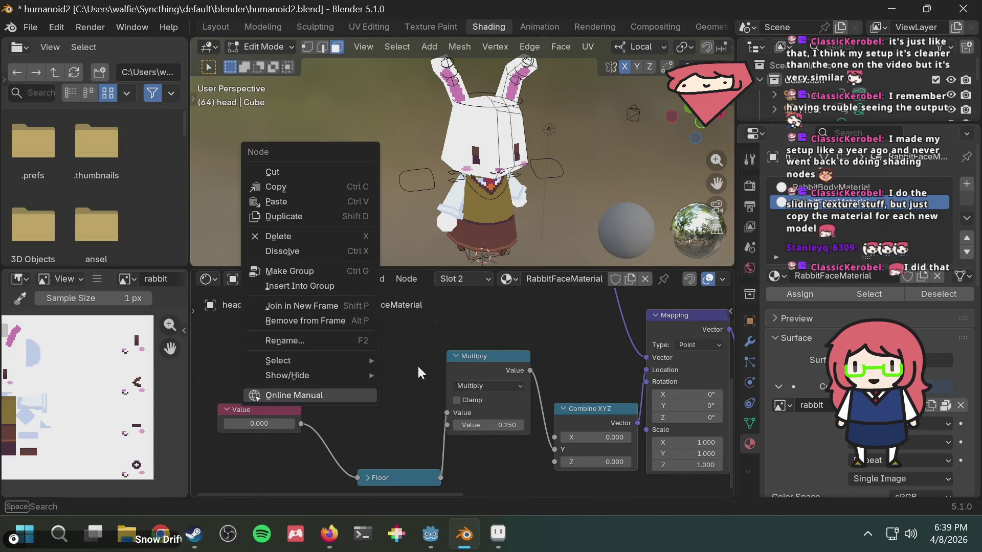
{"action": "key", "text": "F3"}
{"action": "key", "text": "Escape"}
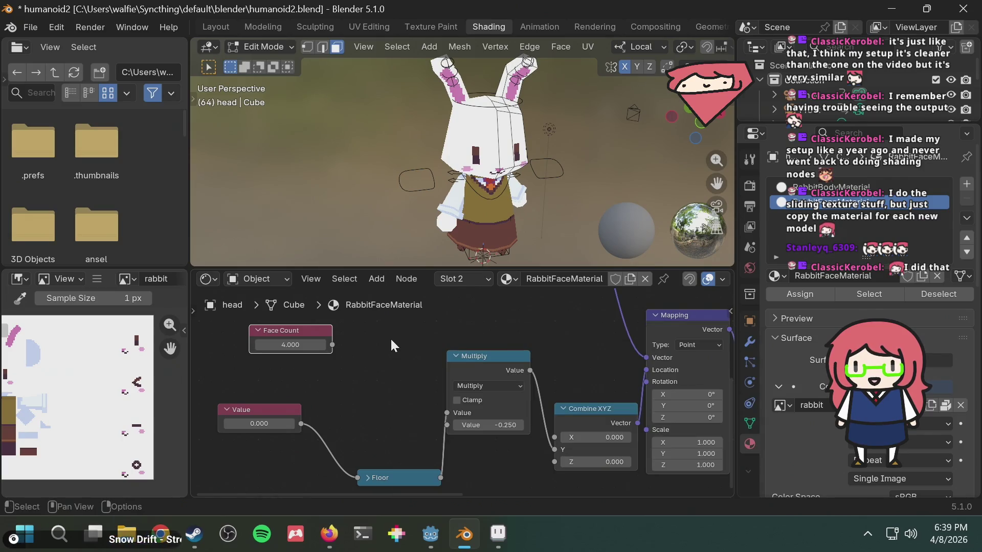
{"action": "key", "text": "shift+a"}
{"action": "type", "text": "divid"}
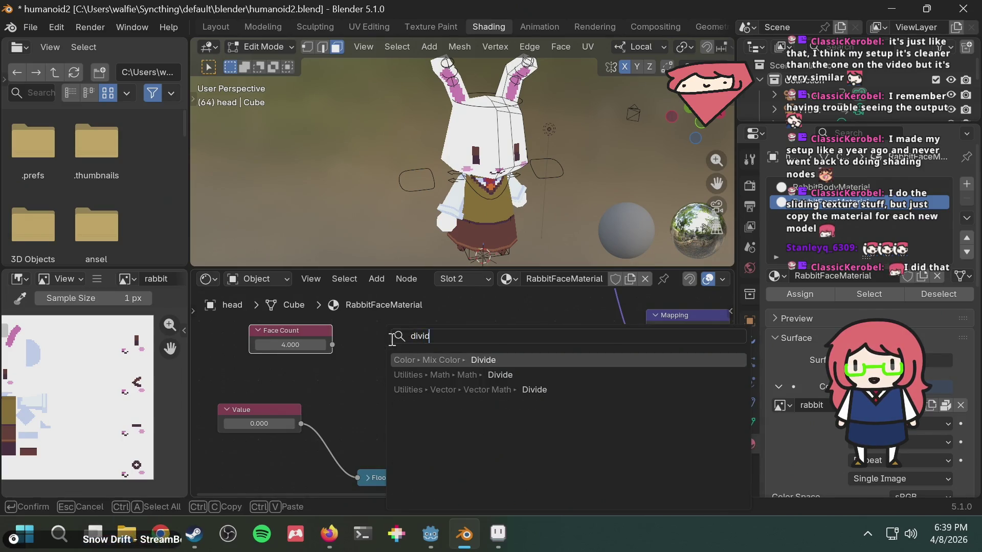
{"action": "key", "text": "Down"}
{"action": "key", "text": "Down"}
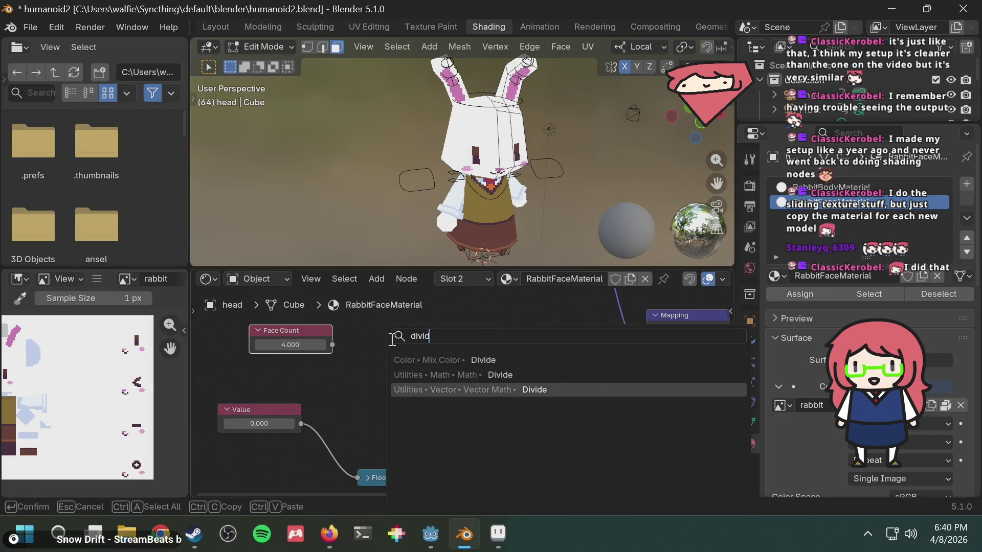
{"action": "key", "text": "Up"}
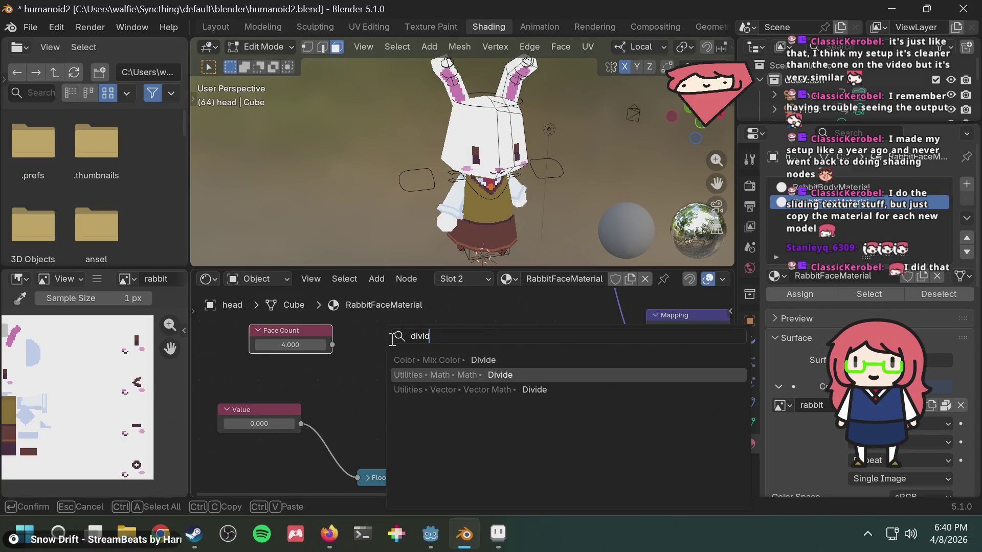
{"action": "key", "text": "Return"}
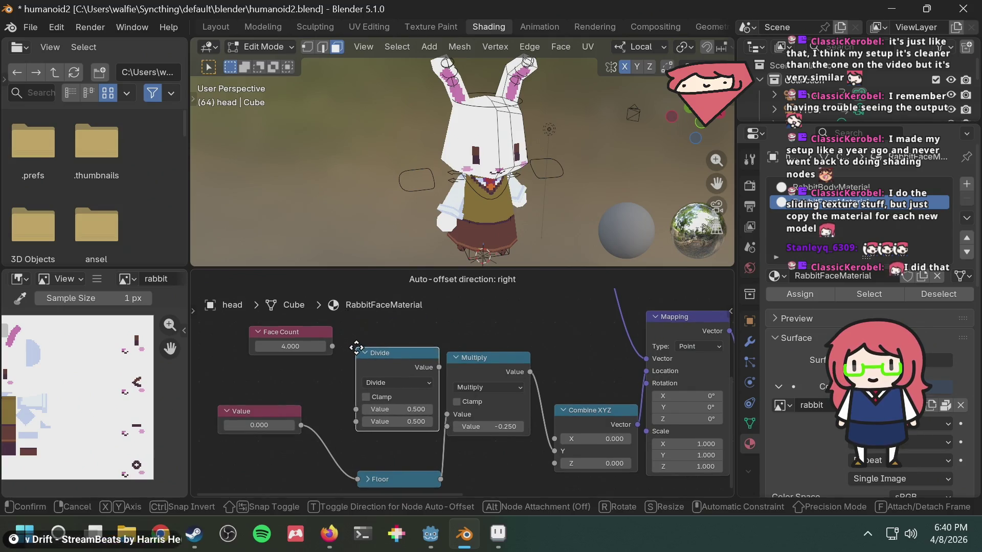
{"action": "left_click", "coordinate": [346, 349]}
Arrange the Divide node beside the Face Count node
{"action": "left_click_drag", "start_coordinate": [381, 355], "coordinate": [354, 360]}
{"action": "left_click_drag", "start_coordinate": [312, 334], "coordinate": [418, 338]}
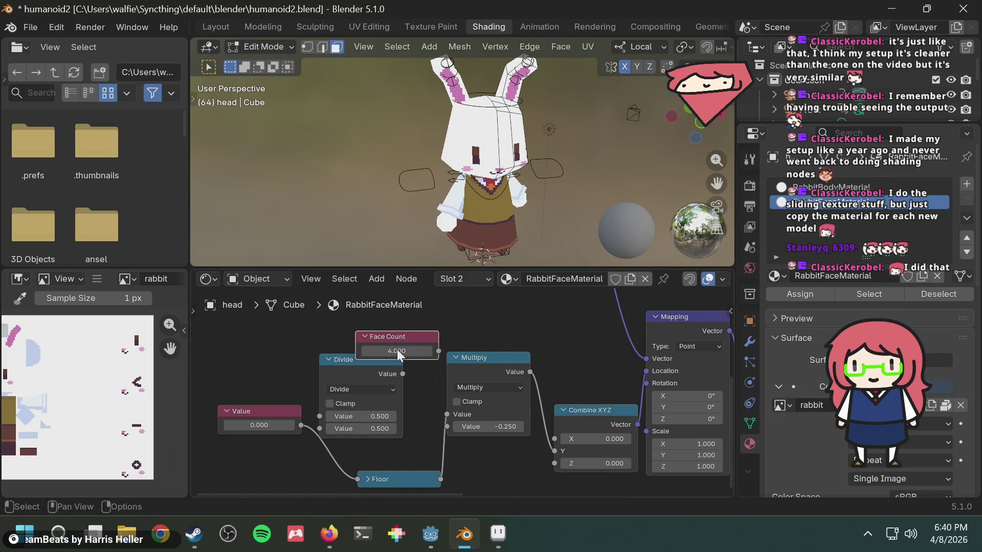
{"action": "left_click_drag", "start_coordinate": [348, 361], "coordinate": [295, 337]}
{"action": "middle_click_drag", "start_coordinate": [318, 345], "coordinate": [362, 374]}
{"action": "left_click_drag", "start_coordinate": [344, 368], "coordinate": [344, 340]}
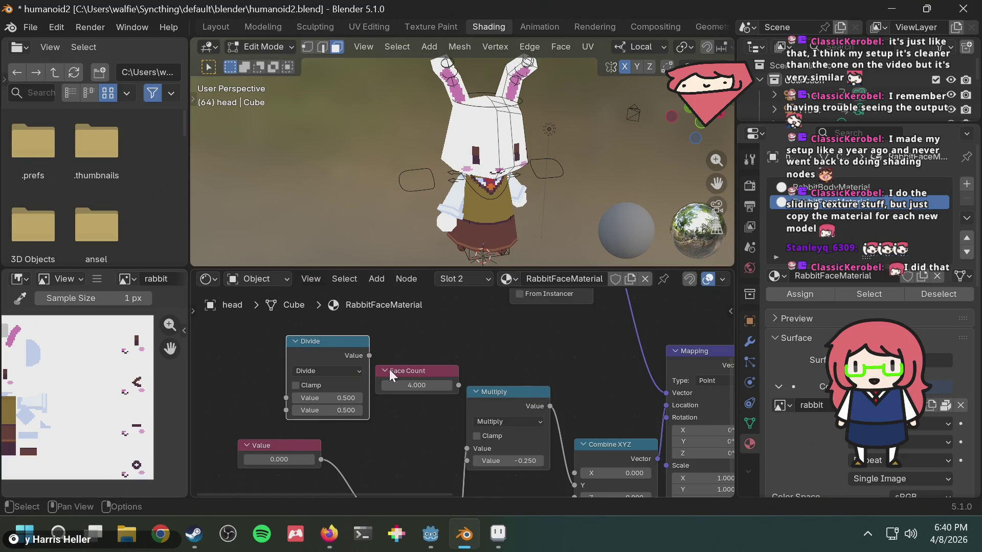
{"action": "left_click_drag", "start_coordinate": [418, 372], "coordinate": [426, 348]}
Reposition the Value, Face Count and Divide nodes in the tree
{"action": "scroll", "coordinate": [378, 381], "scroll_direction": "down", "scroll_amount": 2}
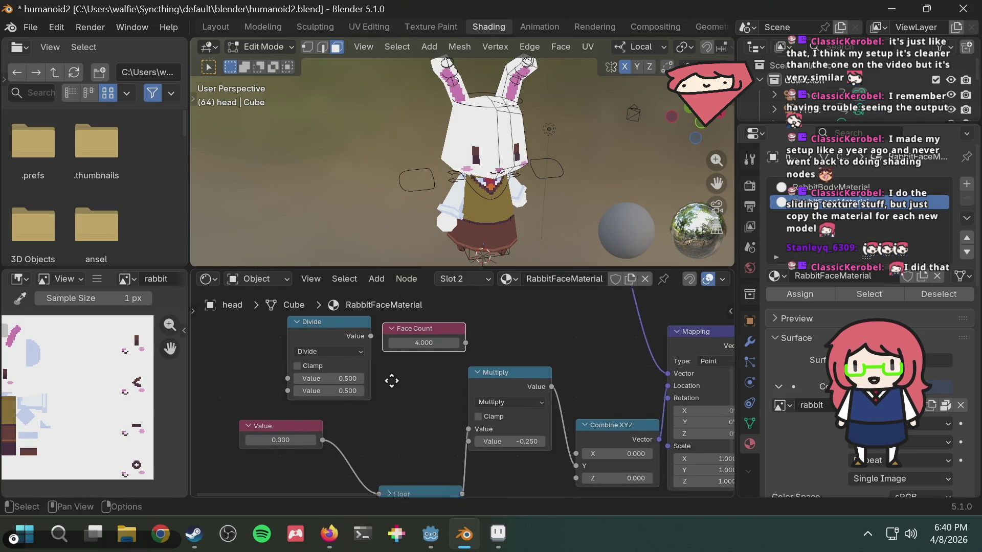
{"action": "left_click", "coordinate": [299, 424]}
{"action": "left_click_drag", "start_coordinate": [299, 424], "coordinate": [268, 436]}
{"action": "left_click", "coordinate": [360, 428]}
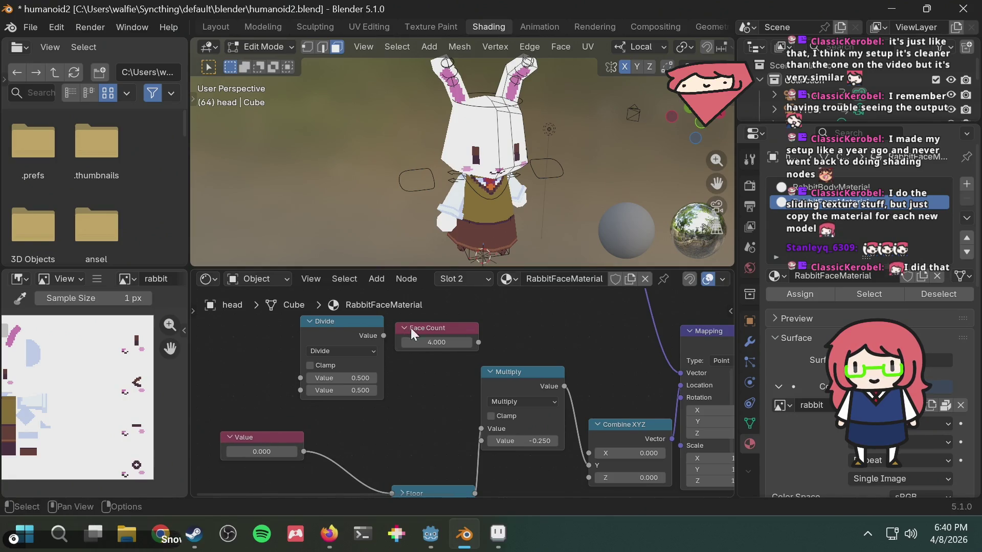
{"action": "left_click", "coordinate": [434, 327]}
{"action": "mouse_move", "coordinate": [428, 327]}
{"action": "left_mouse_down"}
{"action": "mouse_move", "coordinate": [234, 344]}
{"action": "mouse_move", "coordinate": [287, 364]}
{"action": "mouse_move", "coordinate": [300, 390]}
{"action": "left_mouse_up"}
{"action": "mouse_move", "coordinate": [338, 322]}
{"action": "left_mouse_down"}
{"action": "mouse_move", "coordinate": [378, 350]}
{"action": "mouse_move", "coordinate": [514, 385]}
{"action": "left_mouse_up"}
Delete the Multiply node, tidy the nodes, and feed Divide's result into Combine XYZ's Y
{"action": "left_click", "coordinate": [510, 370]}
{"action": "key", "text": "Delete"}
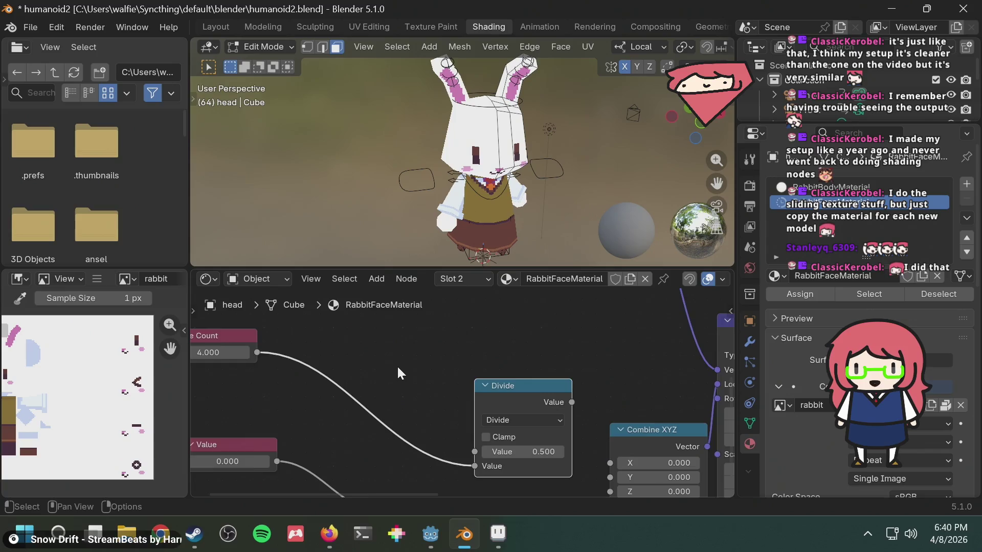
{"action": "scroll", "coordinate": [397, 365], "scroll_direction": "down", "scroll_amount": 3}
{"action": "middle_click_drag", "start_coordinate": [401, 369], "coordinate": [371, 330]}
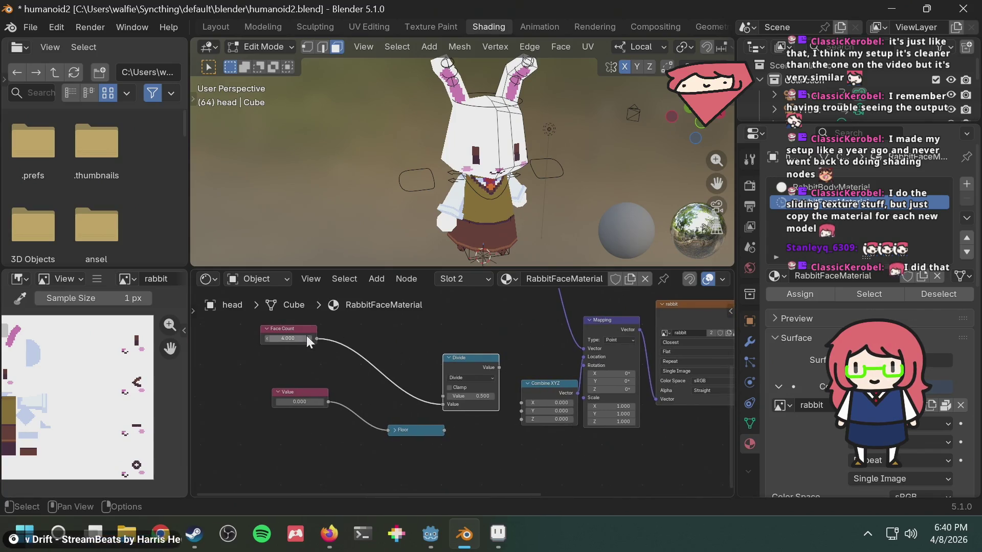
{"action": "left_click_drag", "start_coordinate": [300, 325], "coordinate": [366, 439]}
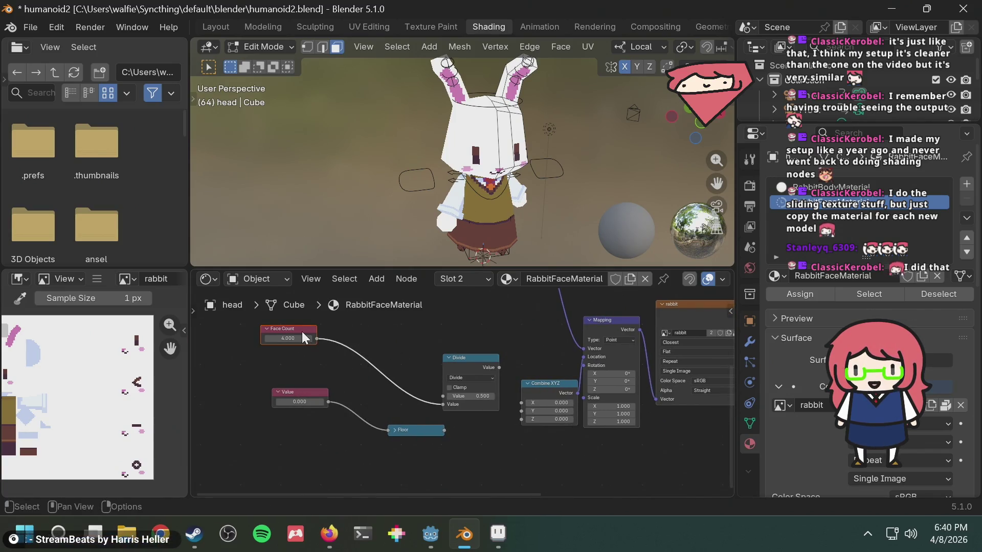
{"action": "left_click_drag", "start_coordinate": [302, 332], "coordinate": [388, 463]}
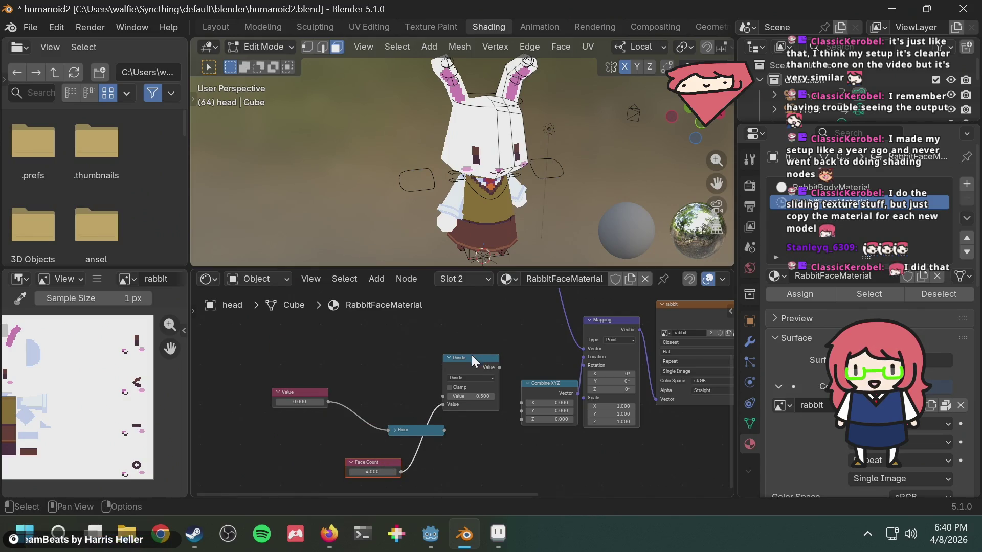
{"action": "left_click_drag", "start_coordinate": [471, 355], "coordinate": [478, 395]}
{"action": "mouse_move", "coordinate": [430, 431]}
{"action": "left_mouse_down"}
{"action": "mouse_move", "coordinate": [394, 398]}
{"action": "mouse_move", "coordinate": [444, 431]}
{"action": "left_mouse_up"}
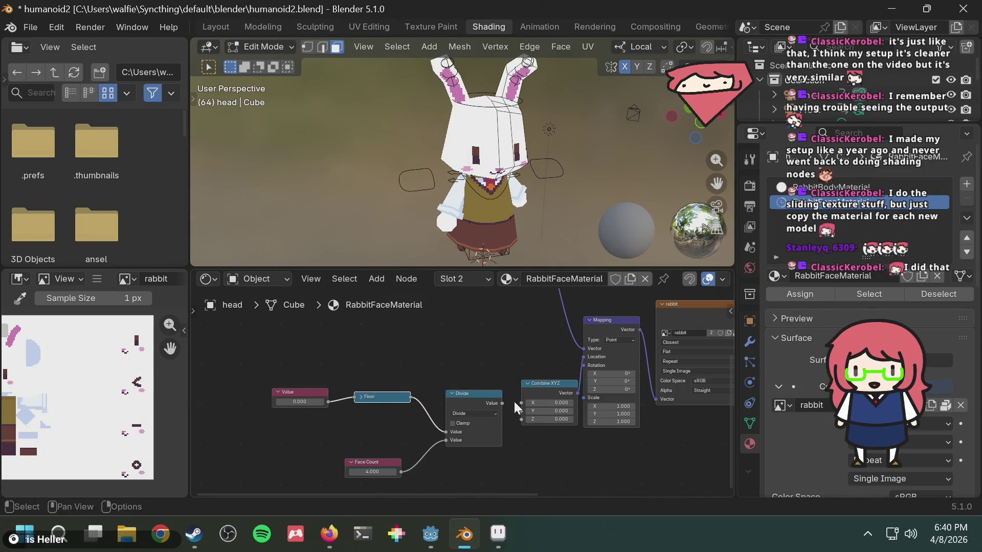
{"action": "left_click_drag", "start_coordinate": [502, 403], "coordinate": [517, 413]}
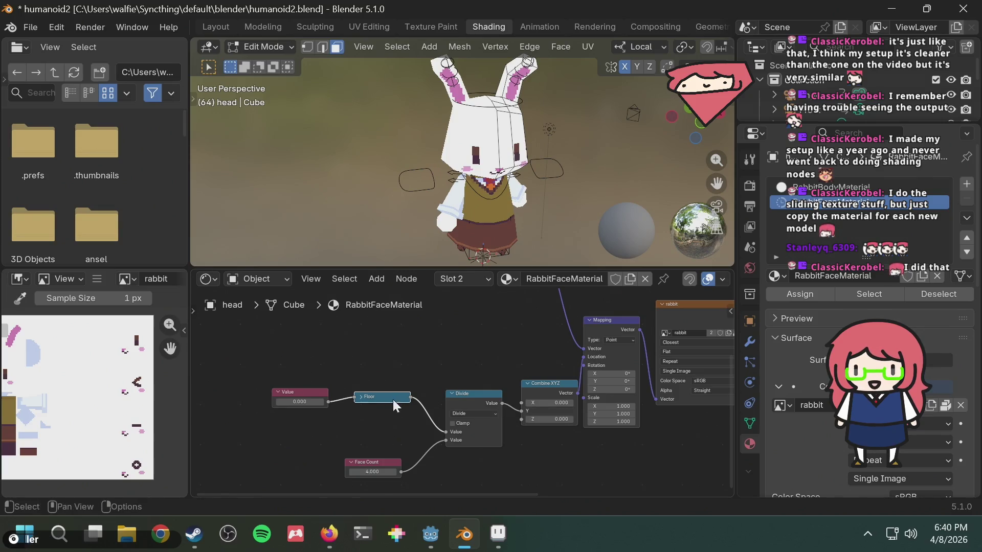
Set the Value node to 2
{"action": "left_click", "coordinate": [304, 403]}
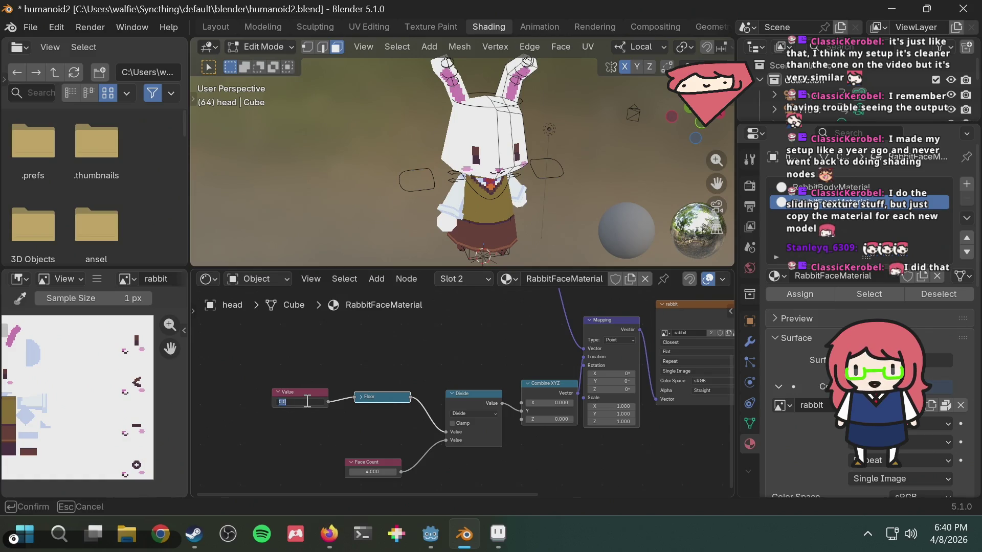
{"action": "type", "text": "1"}
{"action": "key", "text": "Return"}
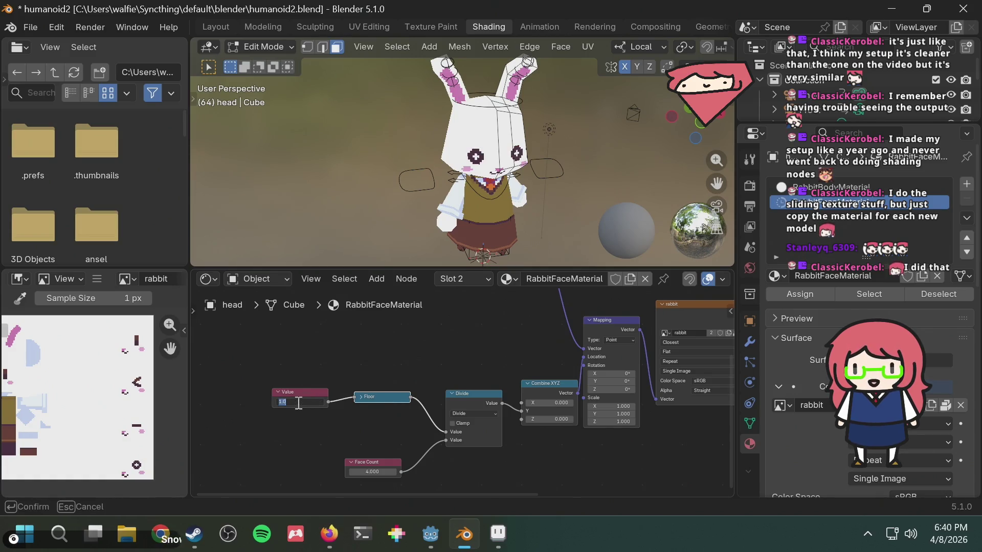
{"action": "type", "text": "2"}
{"action": "key", "text": "Return"}
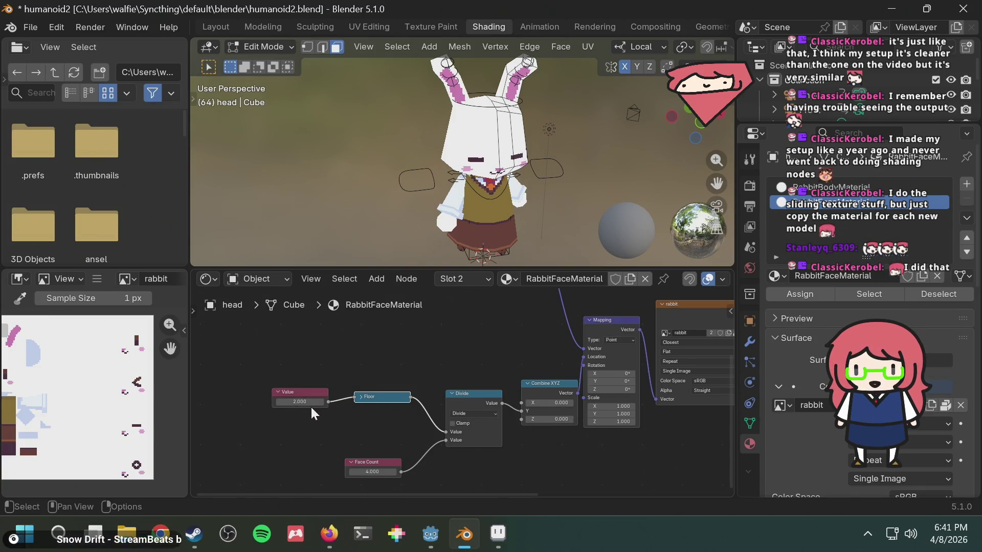
Make the Face Count node negative, reading -4
{"action": "left_click", "coordinate": [379, 469]}
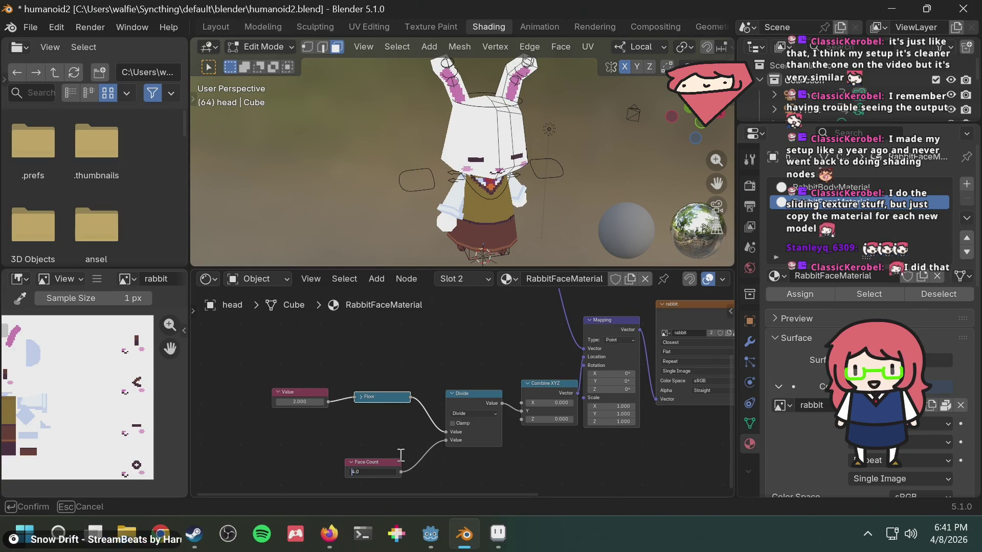
{"action": "type", "text": "-"}
{"action": "key", "text": "Return"}
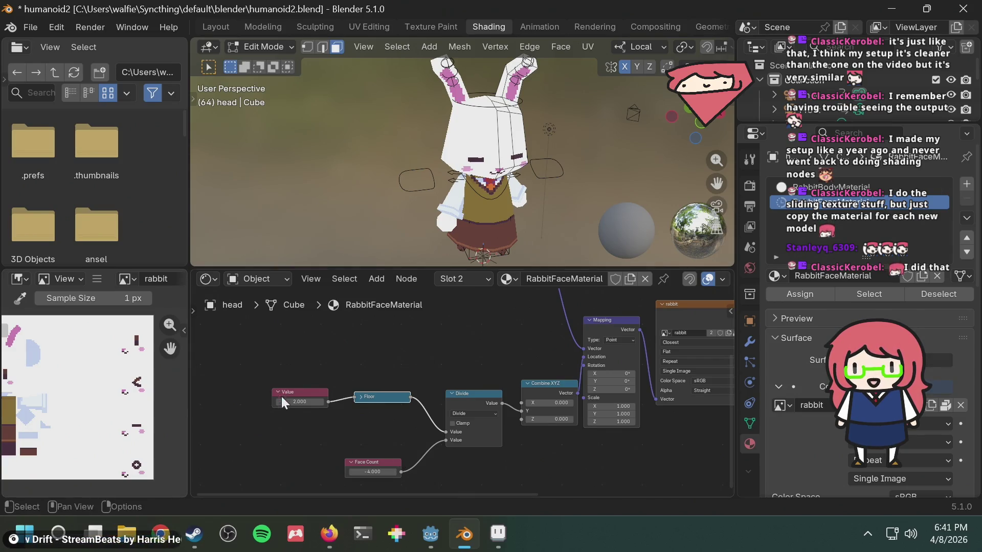
Try Value node numbers 1 and 0, sliding the field to shift the rabbit's eyes
{"action": "left_click", "coordinate": [294, 403]}
{"action": "type", "text": "1"}
{"action": "key", "text": "Return"}
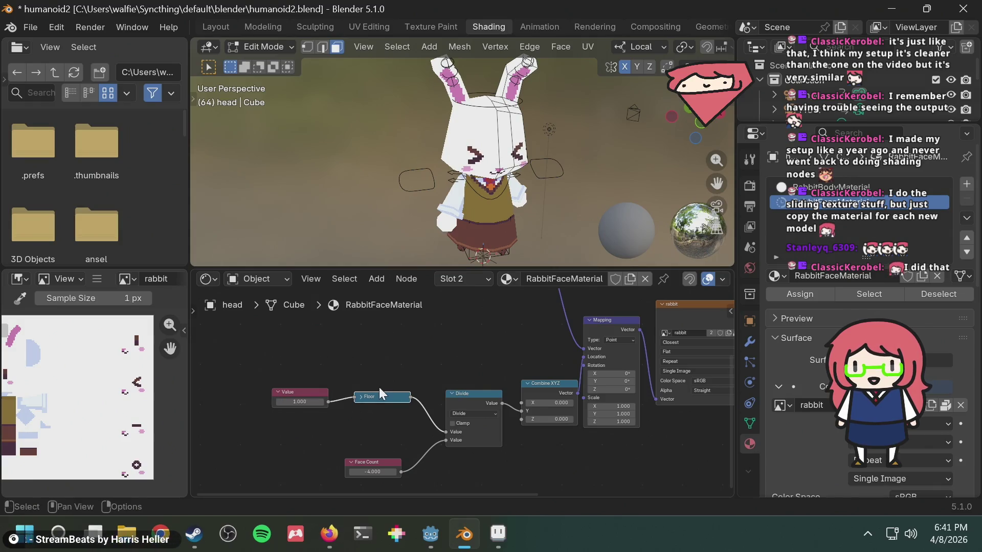
{"action": "left_click", "coordinate": [291, 404]}
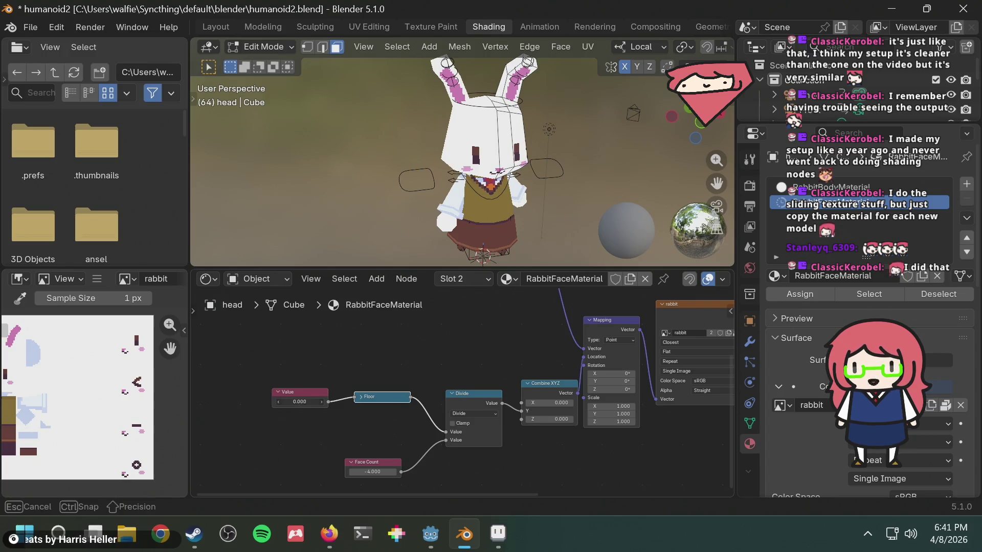
{"action": "type", "text": "0.0"}
{"action": "key", "text": "Return"}
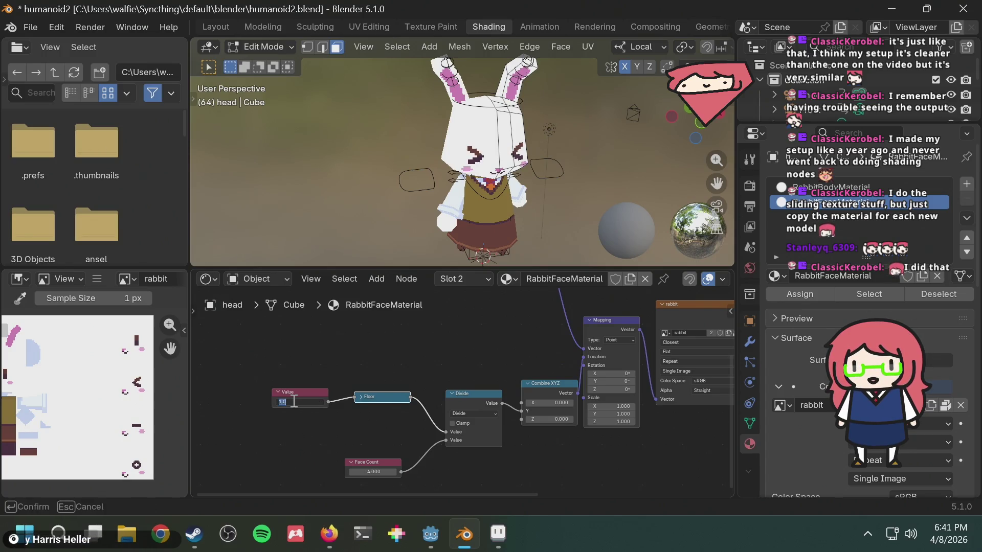
{"action": "left_click_drag", "start_coordinate": [293, 403], "coordinate": [296, 403]}
{"action": "left_click", "coordinate": [294, 402]}
{"action": "type", "text": "1"}
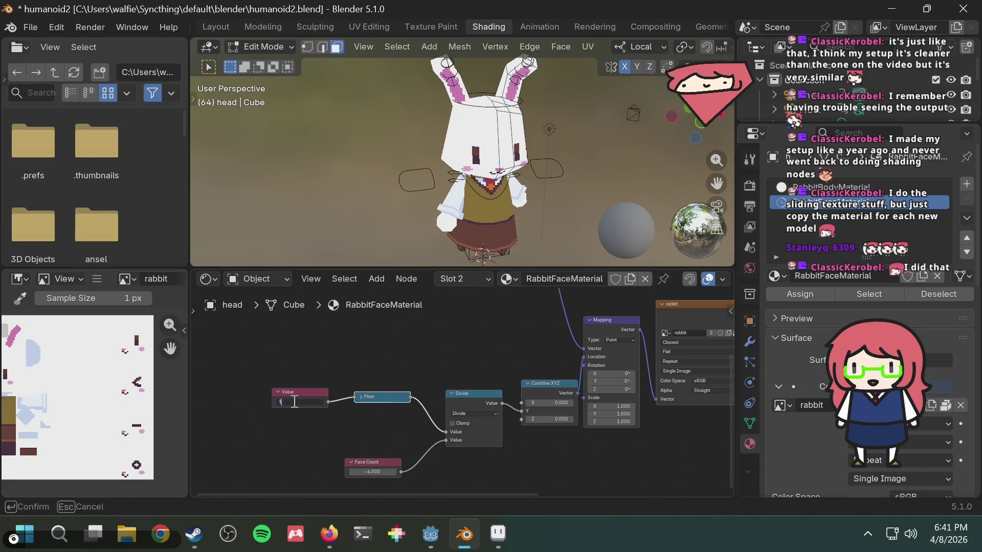
{"action": "key", "text": "Return"}
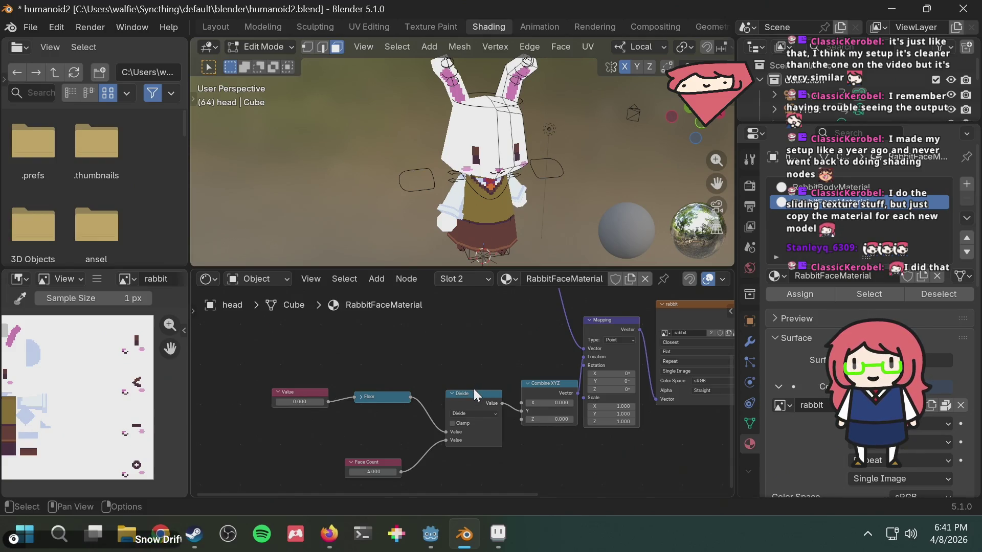
Move the Divide node up and left and the Face Count node upward
{"action": "left_click_drag", "start_coordinate": [470, 391], "coordinate": [459, 382]}
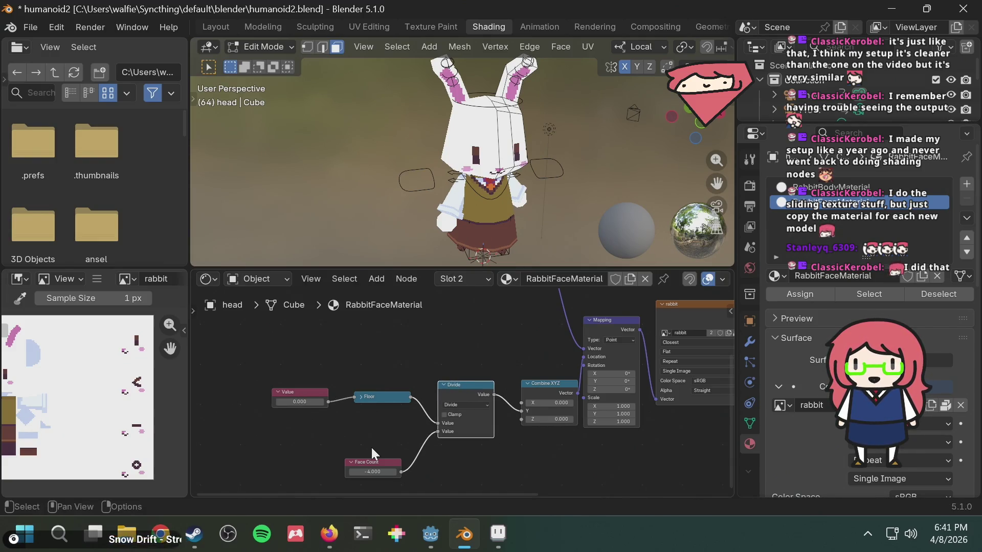
{"action": "left_click_drag", "start_coordinate": [370, 458], "coordinate": [373, 433]}
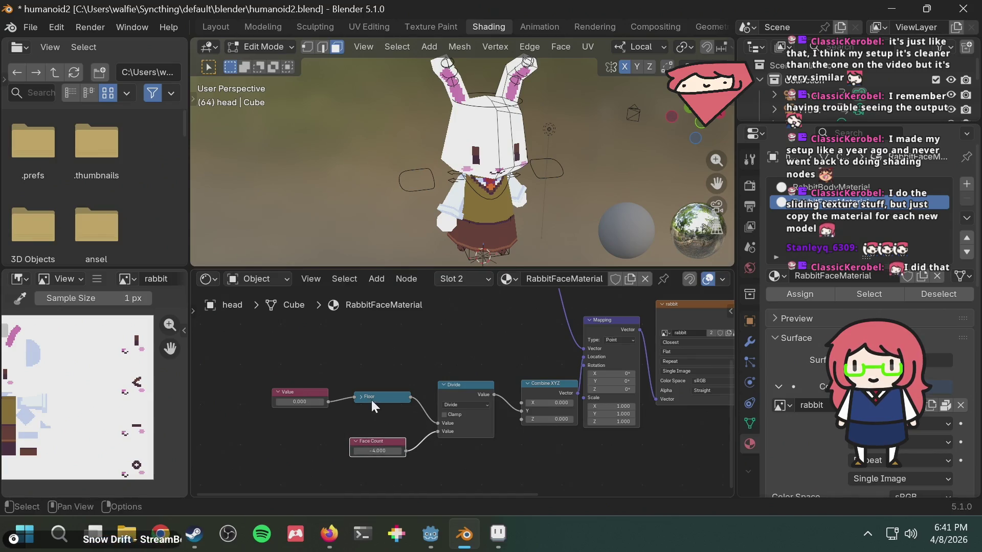
{"action": "right_click", "coordinate": [333, 356]}
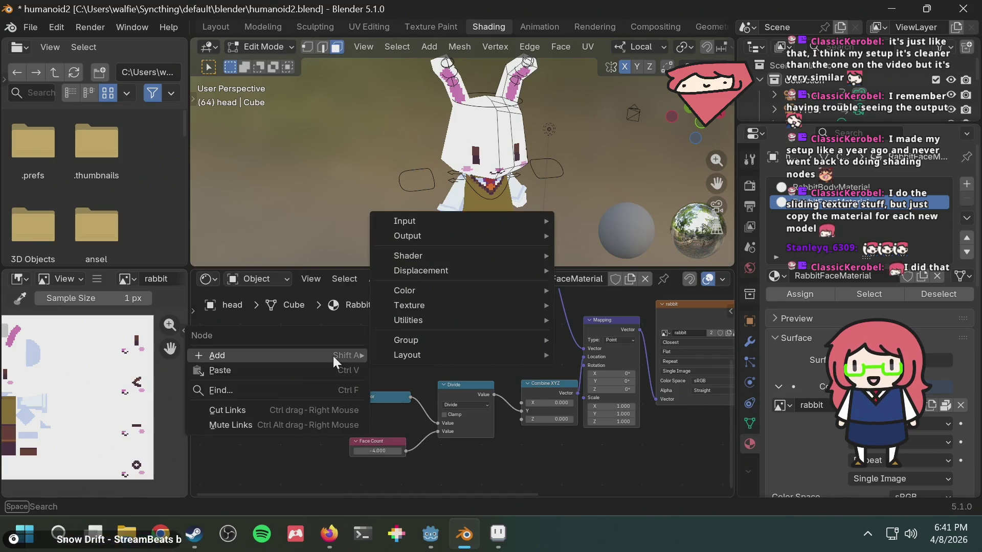
Add a Clamp node via the 'clam' search and place it below the Divide node
{"action": "key", "text": "Escape"}
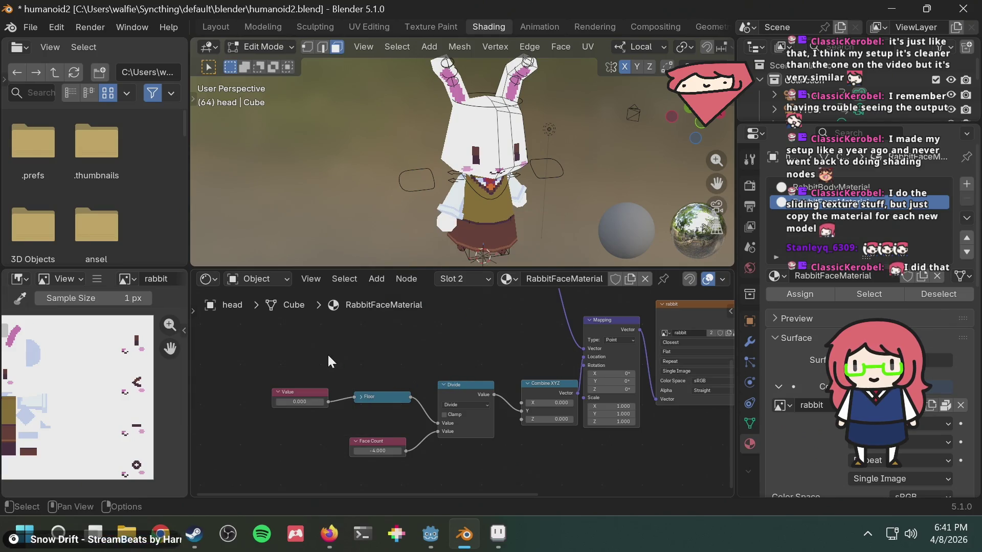
{"action": "key", "text": "shift+a"}
{"action": "type", "text": "clam"}
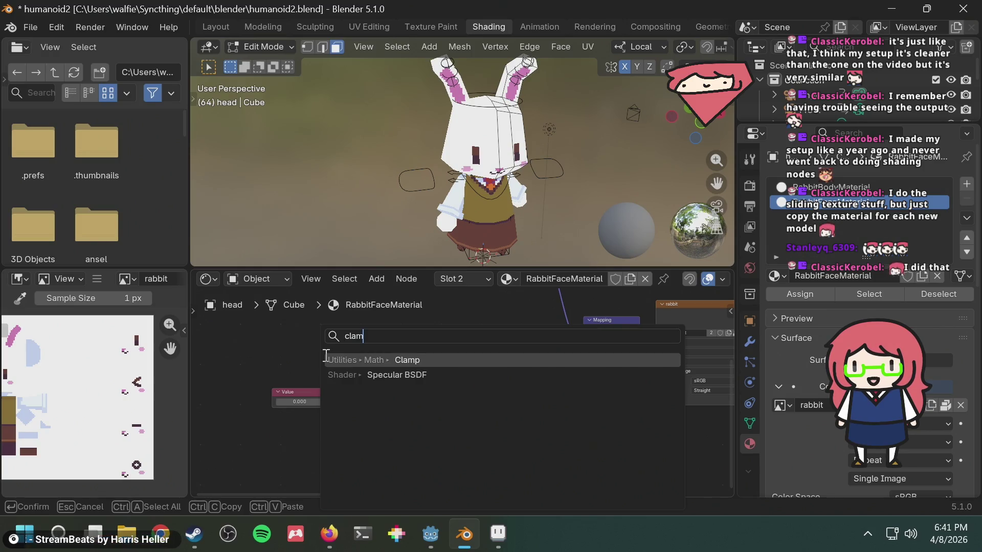
{"action": "key", "text": "Return"}
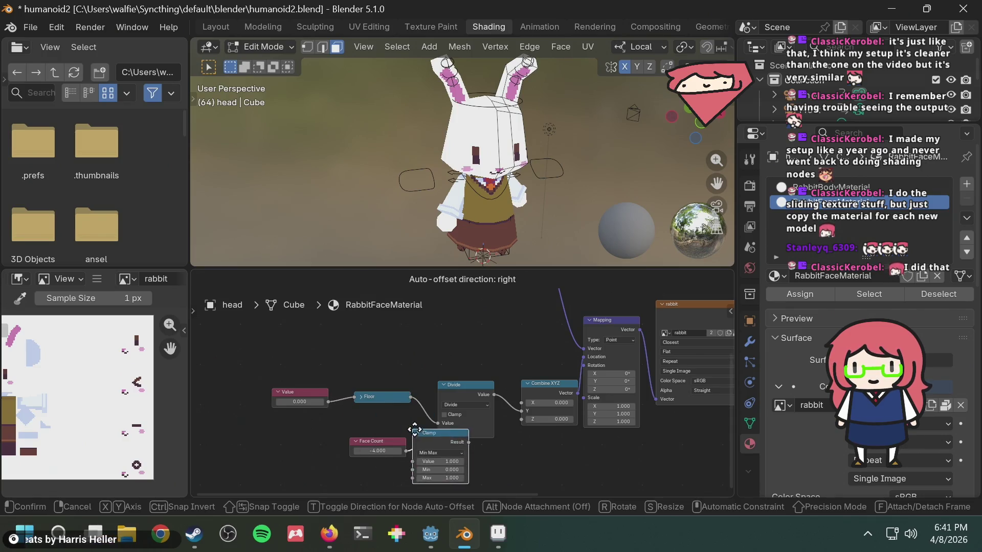
{"action": "left_click", "coordinate": [433, 454]}
Make room by moving Face Count and Value left, then wire Face Count into Clamp's Max input
{"action": "middle_click_drag", "start_coordinate": [528, 458], "coordinate": [538, 413]}
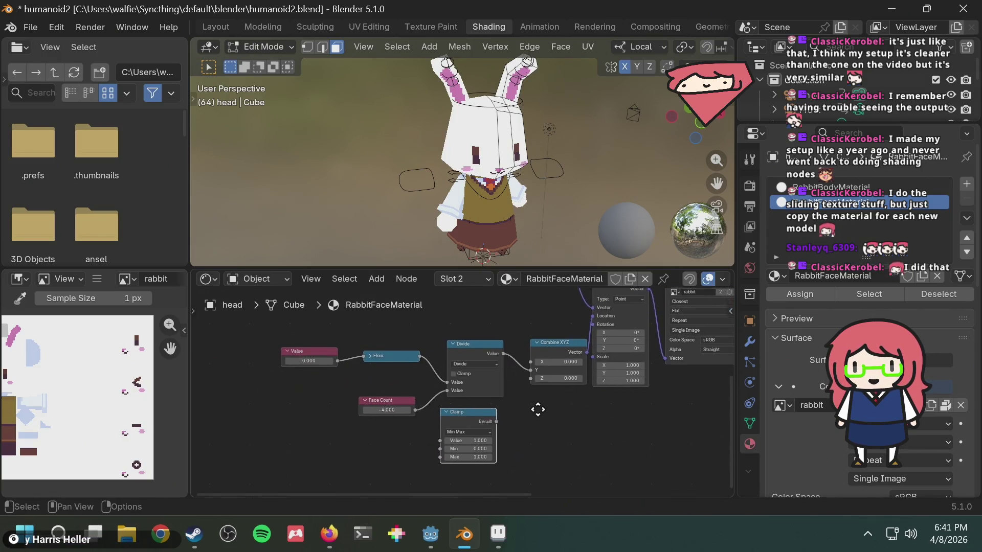
{"action": "left_click_drag", "start_coordinate": [398, 401], "coordinate": [308, 405]}
{"action": "left_click_drag", "start_coordinate": [318, 353], "coordinate": [306, 357]}
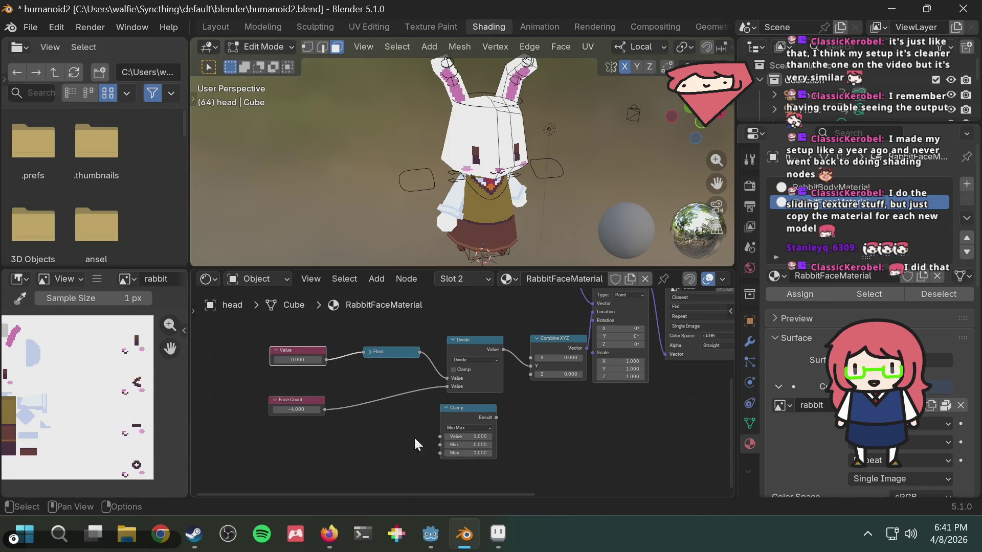
{"action": "mouse_move", "coordinate": [326, 410]}
{"action": "left_mouse_down"}
{"action": "mouse_move", "coordinate": [440, 451]}
{"action": "mouse_move", "coordinate": [430, 454]}
{"action": "left_mouse_up"}
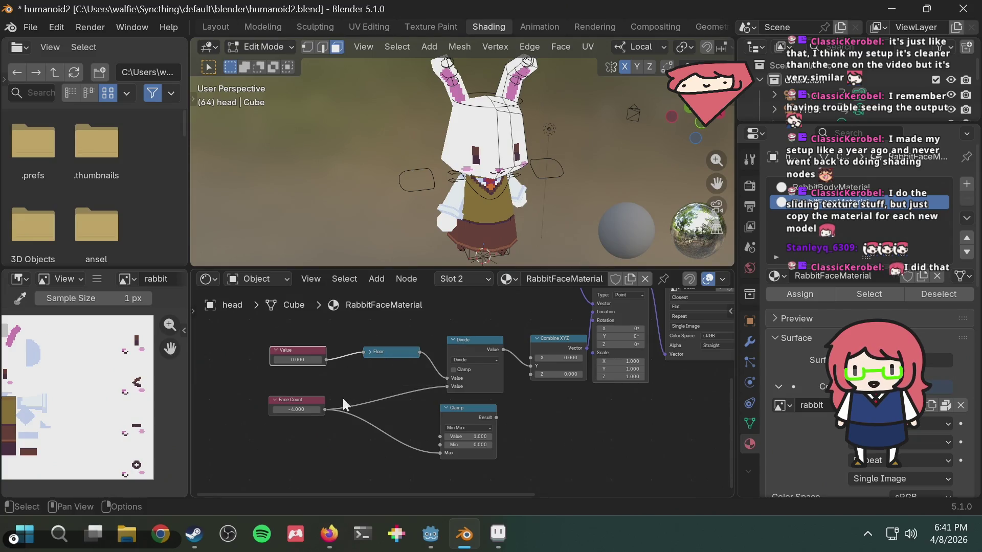
Wire Value into Clamp's Value input and Clamp's Result into Floor, rearranging the nodes
{"action": "left_click_drag", "start_coordinate": [484, 406], "coordinate": [413, 407]}
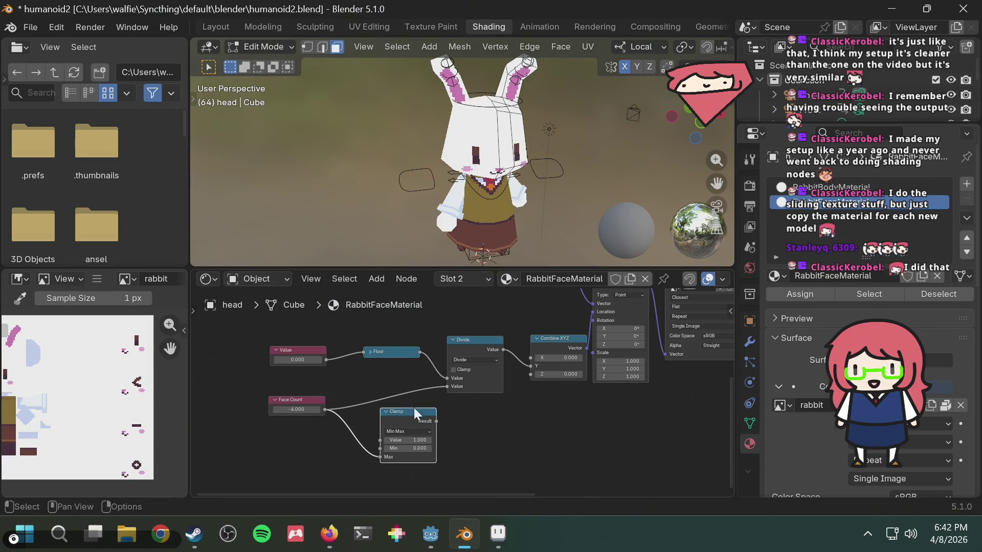
{"action": "left_click_drag", "start_coordinate": [404, 360], "coordinate": [405, 341]}
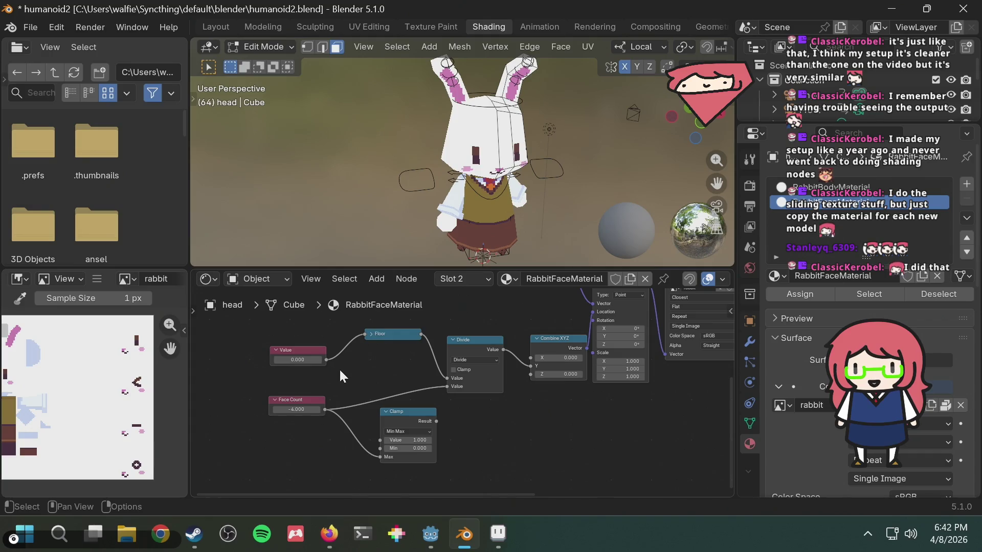
{"action": "left_click_drag", "start_coordinate": [325, 359], "coordinate": [379, 441]}
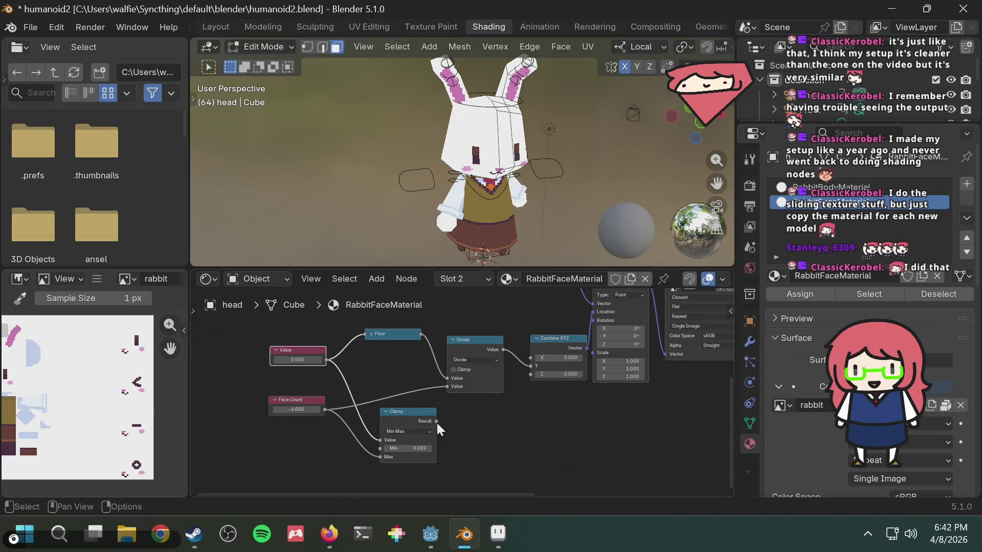
{"action": "mouse_move", "coordinate": [436, 422]}
{"action": "left_mouse_down"}
{"action": "mouse_move", "coordinate": [448, 409]}
{"action": "mouse_move", "coordinate": [349, 344]}
{"action": "mouse_move", "coordinate": [365, 333]}
{"action": "left_mouse_up"}
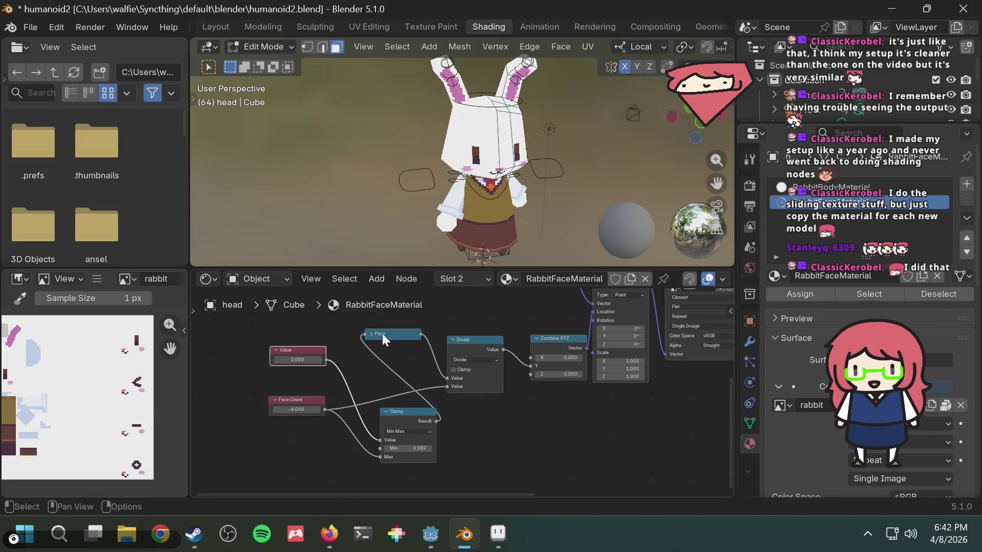
{"action": "mouse_move", "coordinate": [405, 418]}
{"action": "left_mouse_down"}
{"action": "mouse_move", "coordinate": [364, 352]}
{"action": "mouse_move", "coordinate": [272, 344]}
{"action": "left_mouse_up"}
{"action": "left_click_drag", "start_coordinate": [360, 350], "coordinate": [321, 335]}
{"action": "left_click", "coordinate": [398, 343]}
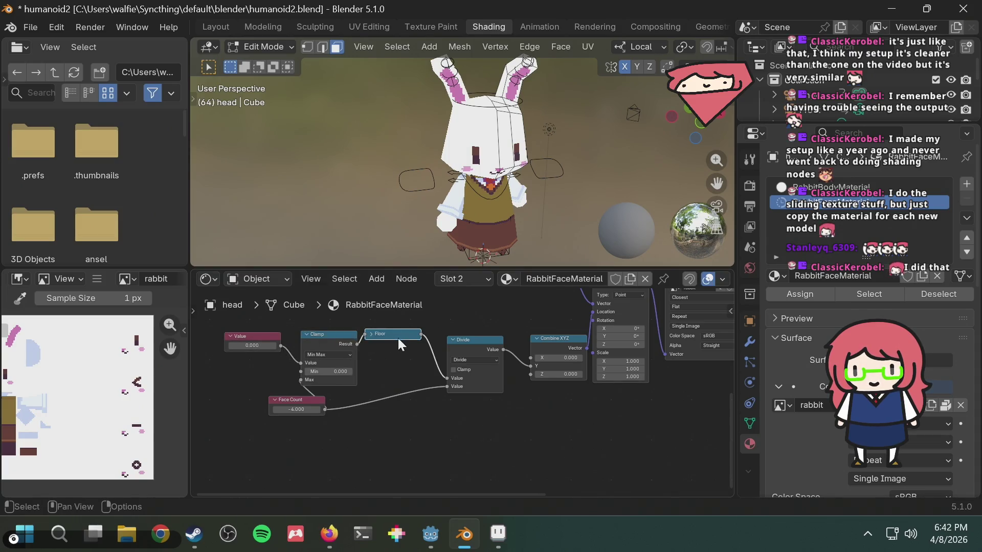
Test Value numbers 4 and 5, then move Face Count and undo the move
{"action": "left_click", "coordinate": [260, 345]}
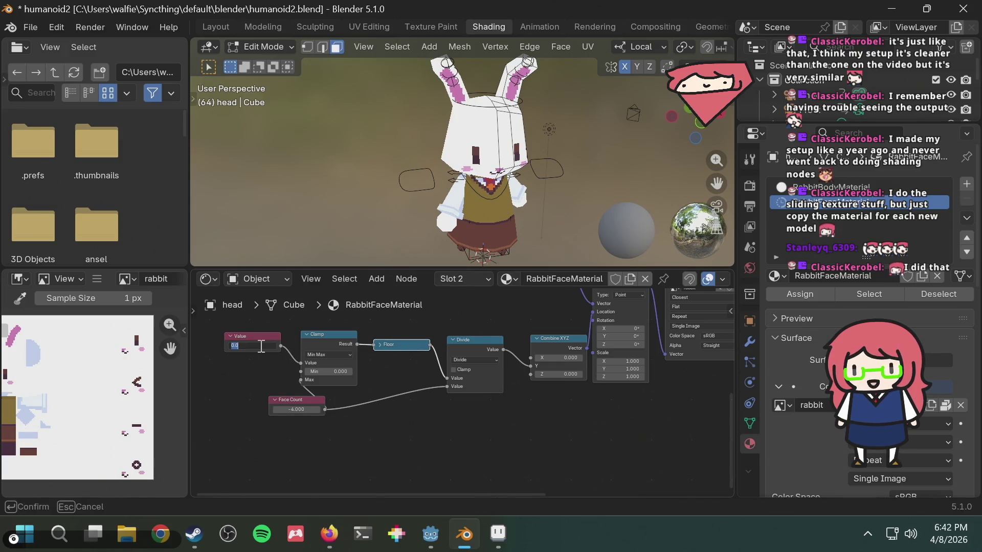
{"action": "type", "text": "4"}
{"action": "key", "text": "Return"}
{"action": "left_click", "coordinate": [247, 343]}
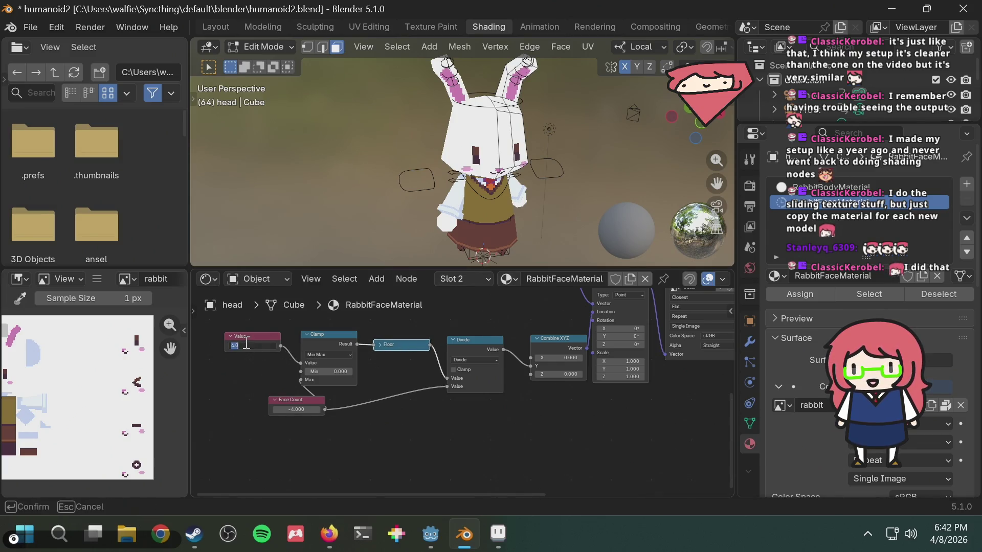
{"action": "type", "text": "5.000"}
{"action": "key", "text": "Return"}
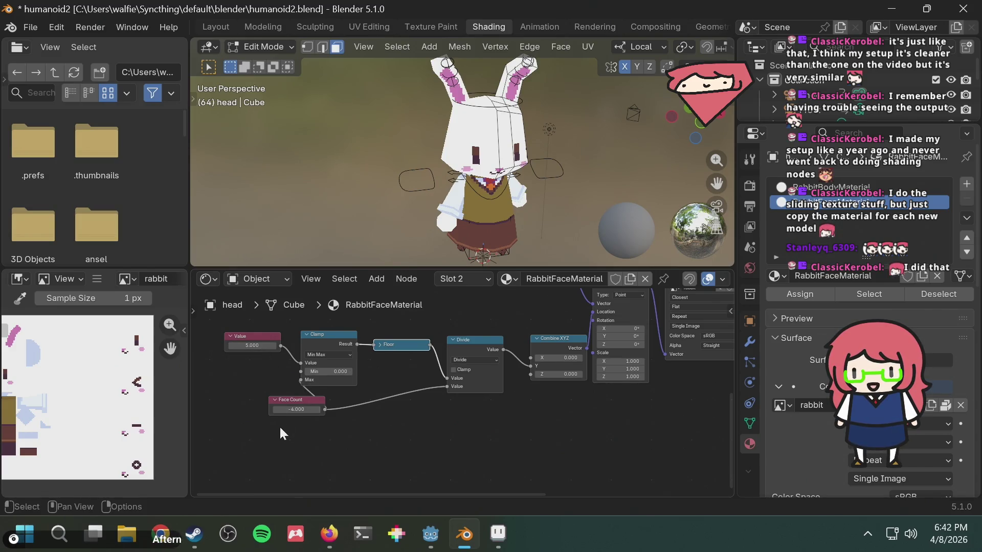
{"action": "left_click_drag", "start_coordinate": [297, 400], "coordinate": [253, 409]}
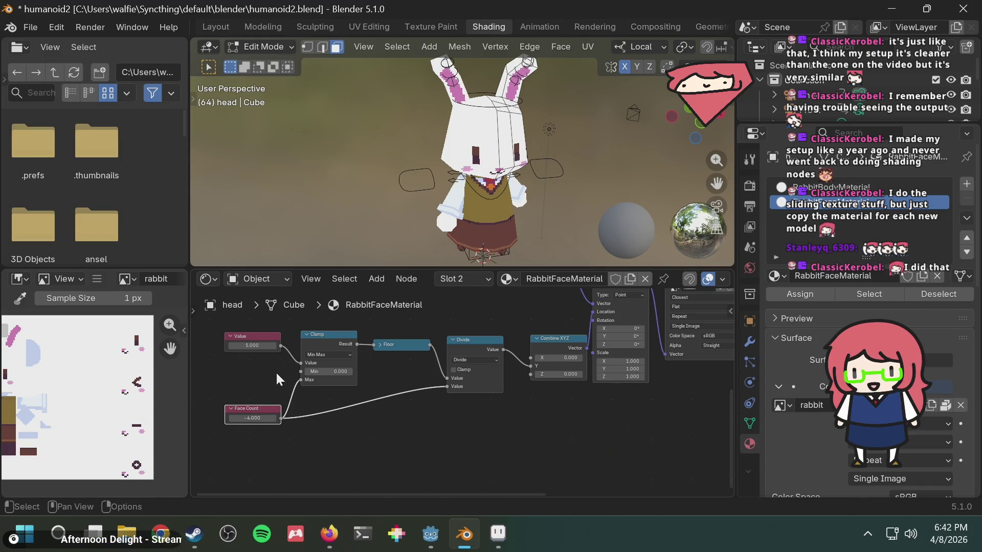
{"action": "key", "text": "ctrl+z"}
{"action": "key", "text": "ctrl+z"}
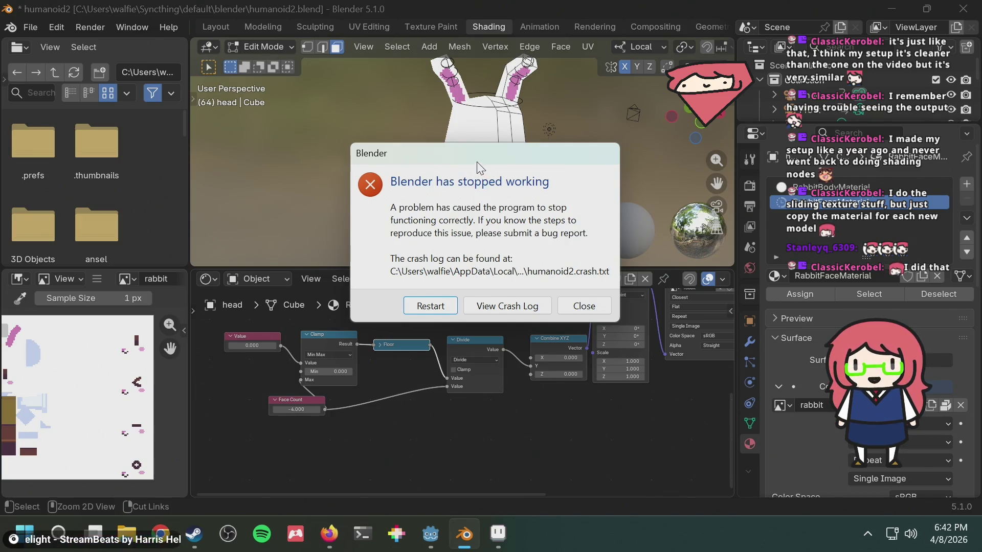
Close the Blender crash report window
{"action": "left_click_drag", "start_coordinate": [477, 162], "coordinate": [409, 146]}
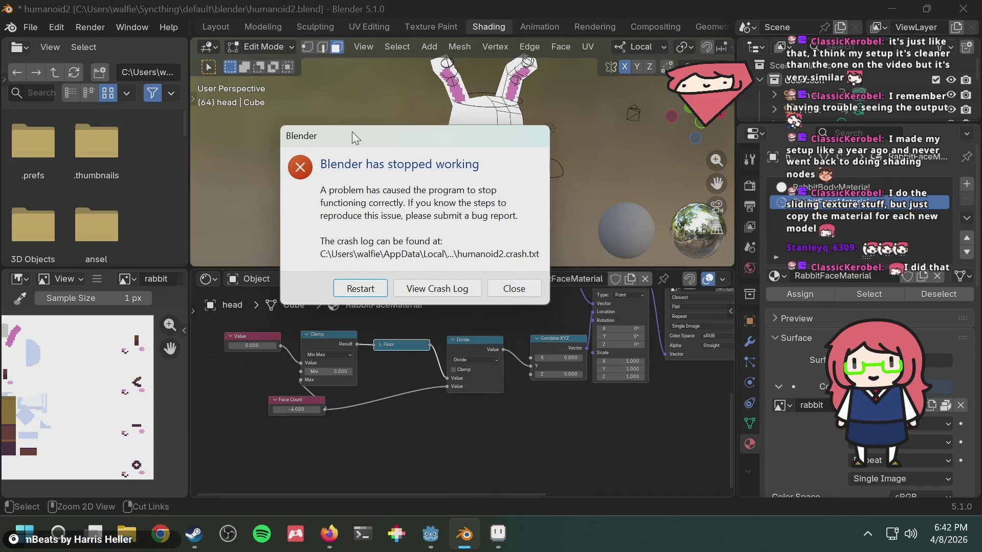
{"action": "mouse_move", "coordinate": [352, 131]}
{"action": "left_mouse_down"}
{"action": "mouse_move", "coordinate": [428, 129]}
{"action": "mouse_move", "coordinate": [420, 115]}
{"action": "left_mouse_up"}
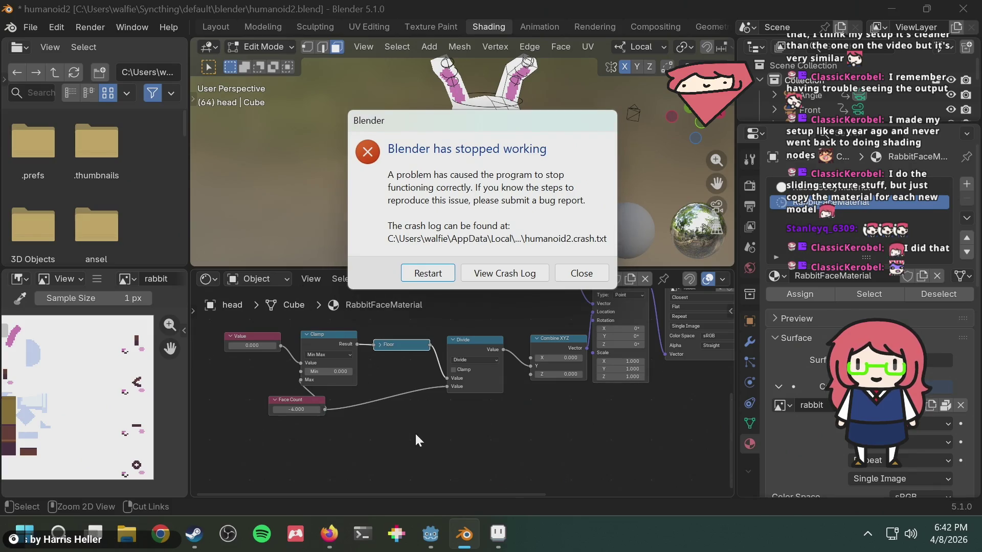
{"action": "left_click", "coordinate": [571, 282]}
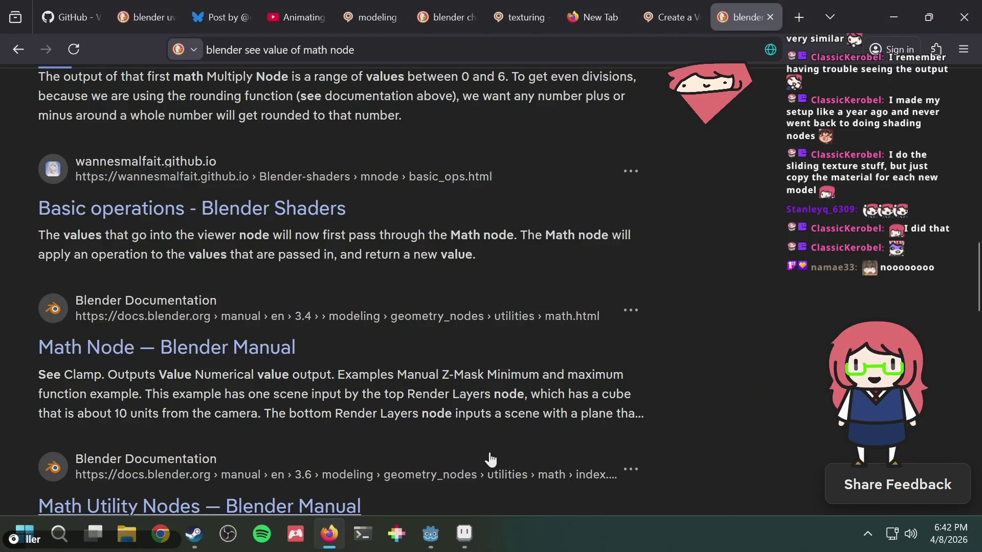
Relaunch Blender by searching 'blender' in the system app launcher
{"action": "key", "text": "super"}
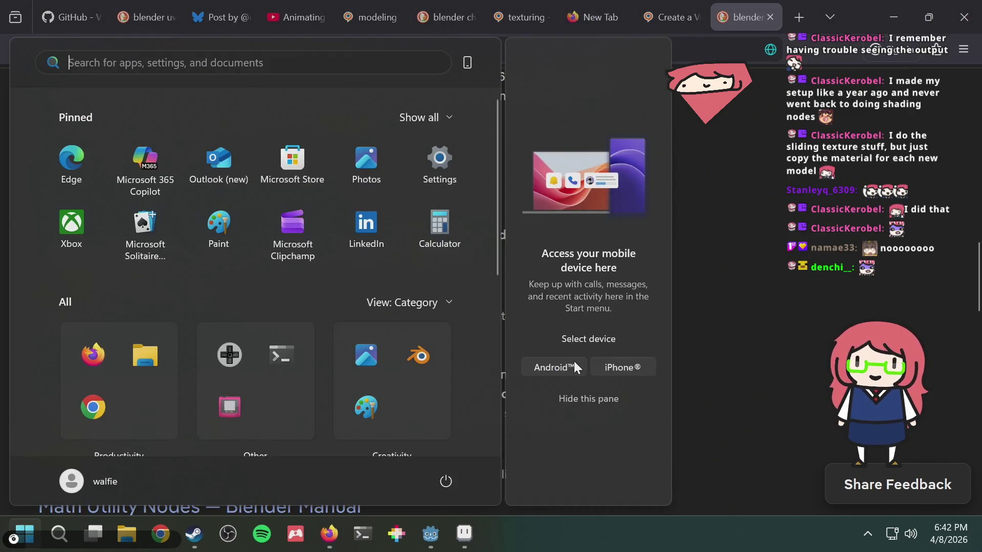
{"action": "type", "text": "blender 5.1"}
{"action": "key", "text": "Return"}
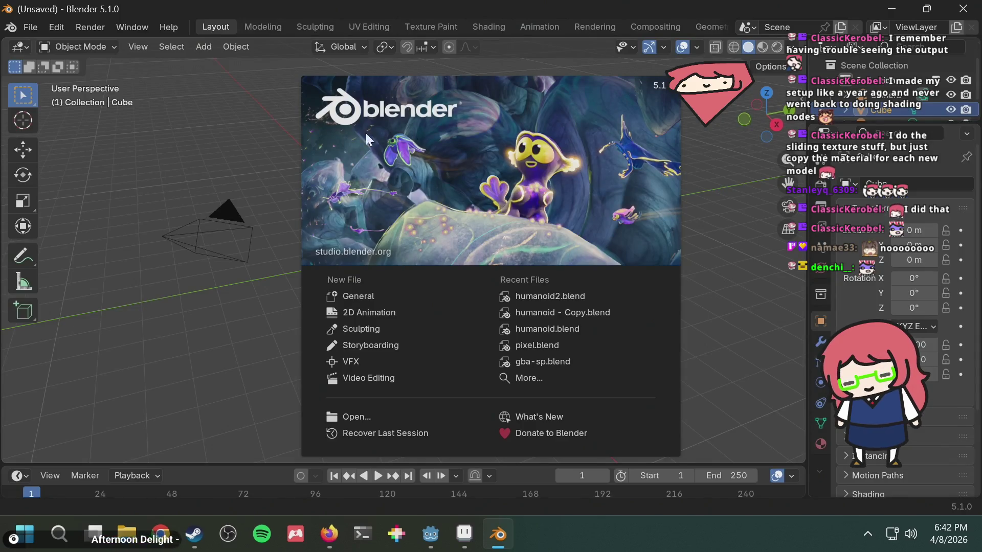
Reopen humanoid2.blend from recent files, allow its scripts, and orbit around the rabbit
{"action": "left_click", "coordinate": [538, 296]}
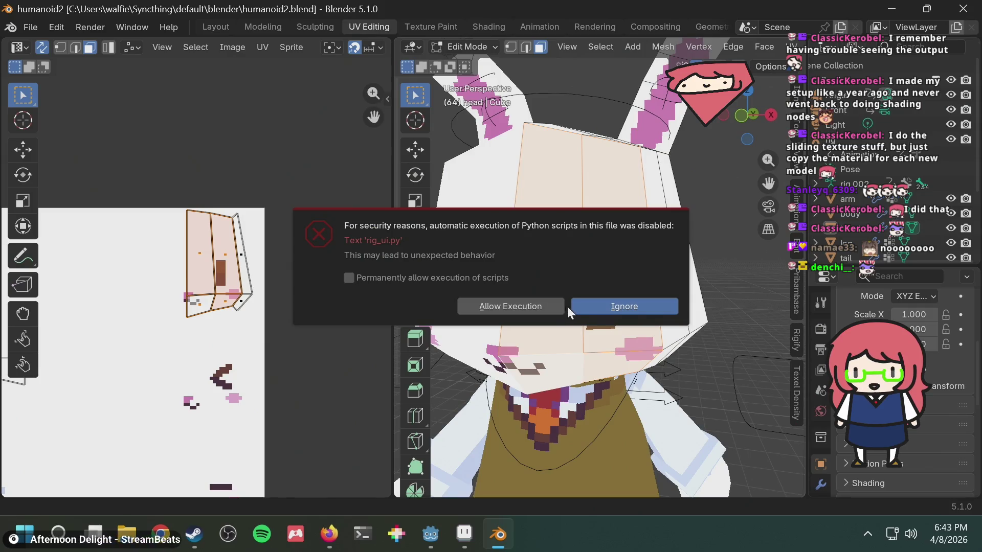
{"action": "left_click", "coordinate": [532, 306]}
{"action": "scroll", "coordinate": [513, 297], "scroll_direction": "down", "scroll_amount": 8}
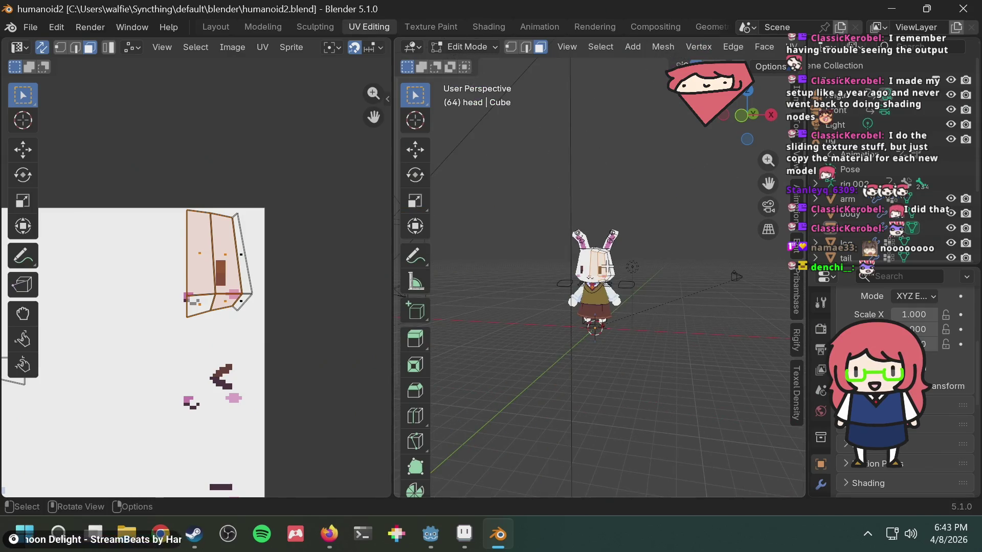
{"action": "middle_click_drag", "start_coordinate": [607, 268], "coordinate": [655, 174]}
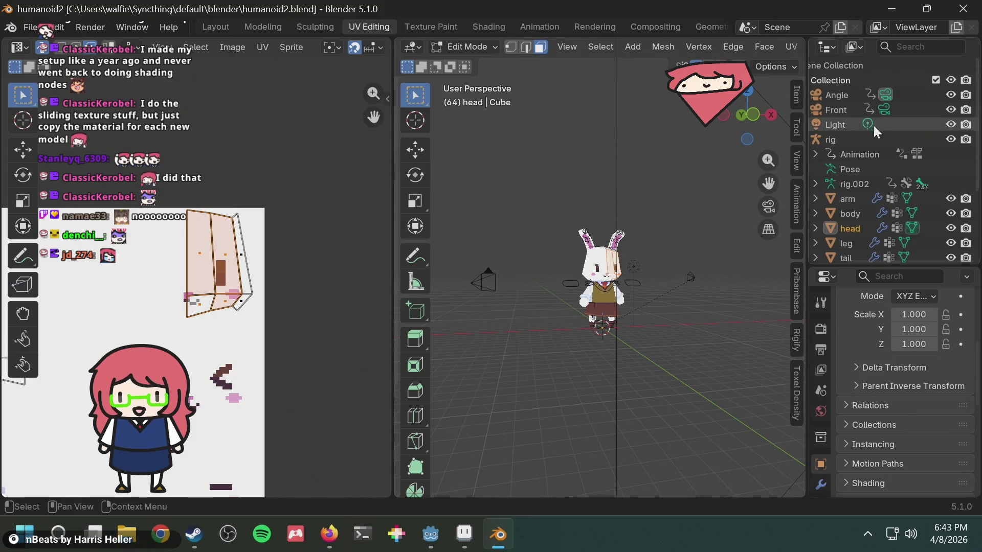
Search 'does blender autosave' in a new Firefox tab and expand the answer
{"action": "left_click", "coordinate": [325, 525]}
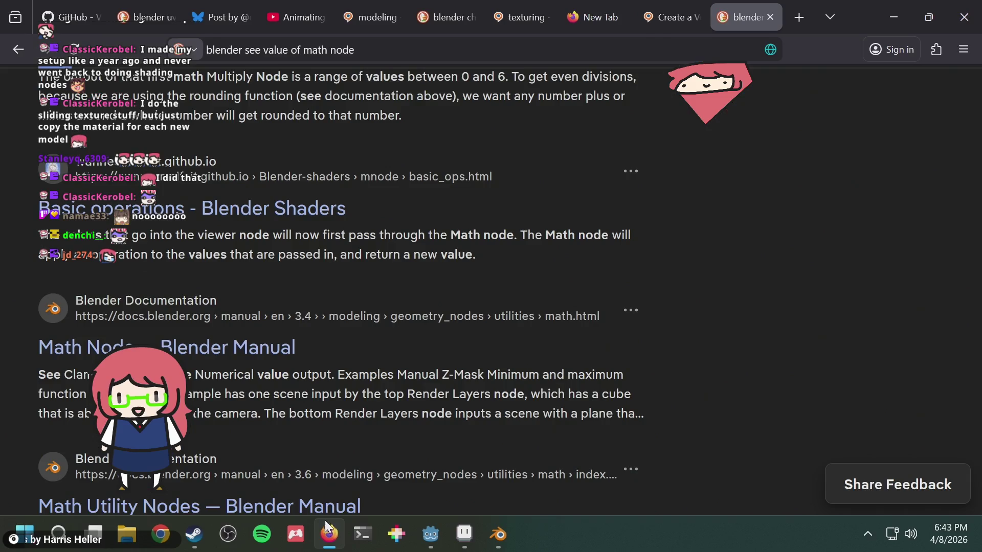
{"action": "key", "text": "ctrl+t"}
{"action": "type", "text": "does blender au"}
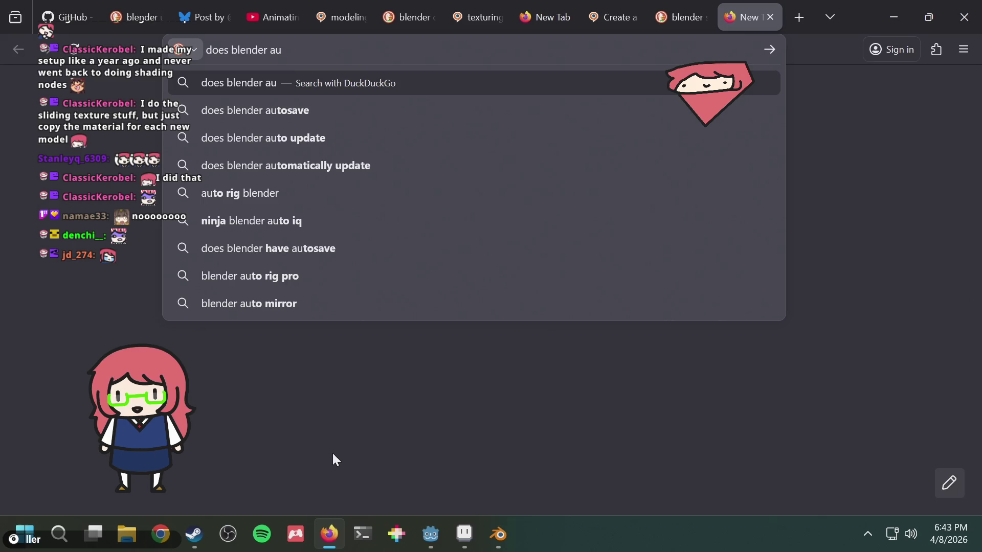
{"action": "key", "text": "Down"}
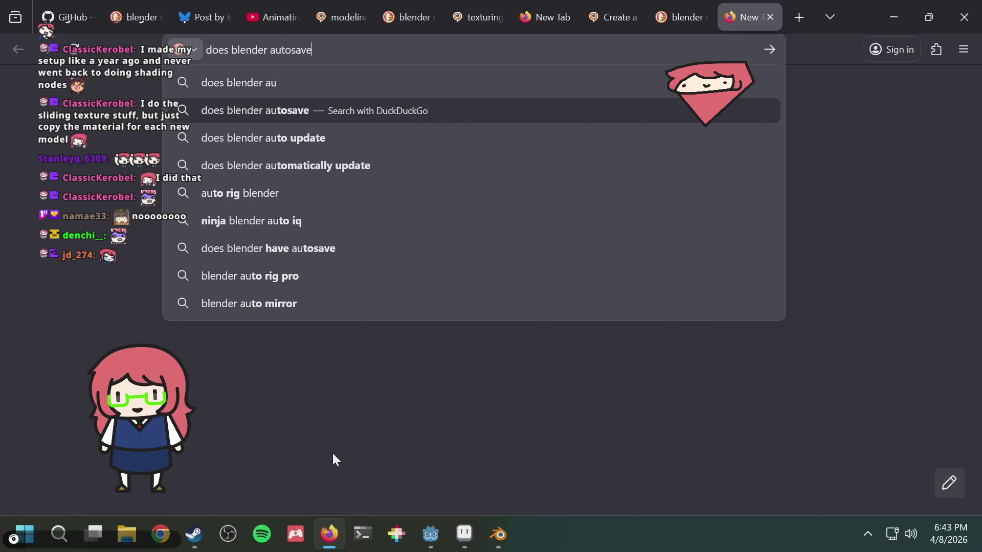
{"action": "key", "text": "Return"}
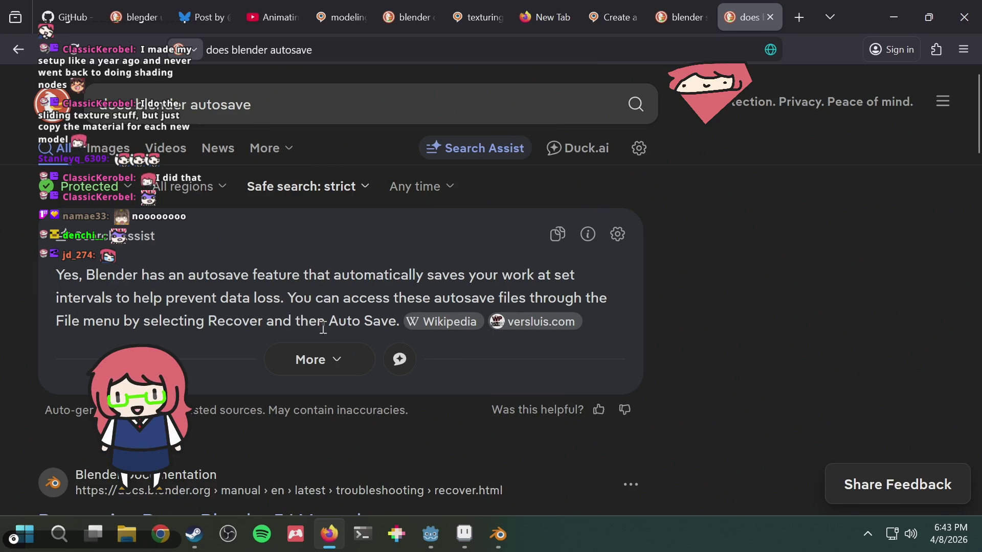
{"action": "left_click", "coordinate": [307, 366]}
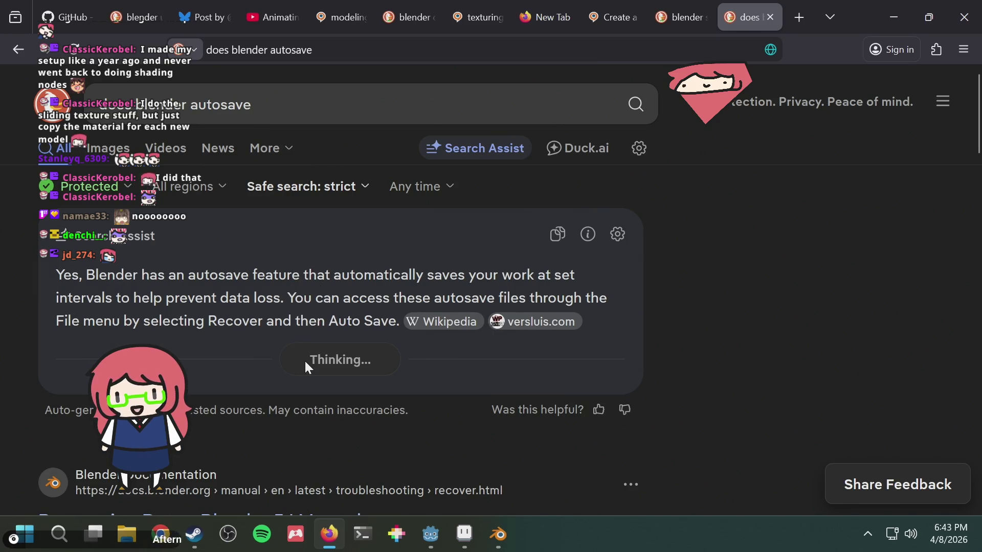
{"action": "key", "text": "alt+Tab"}
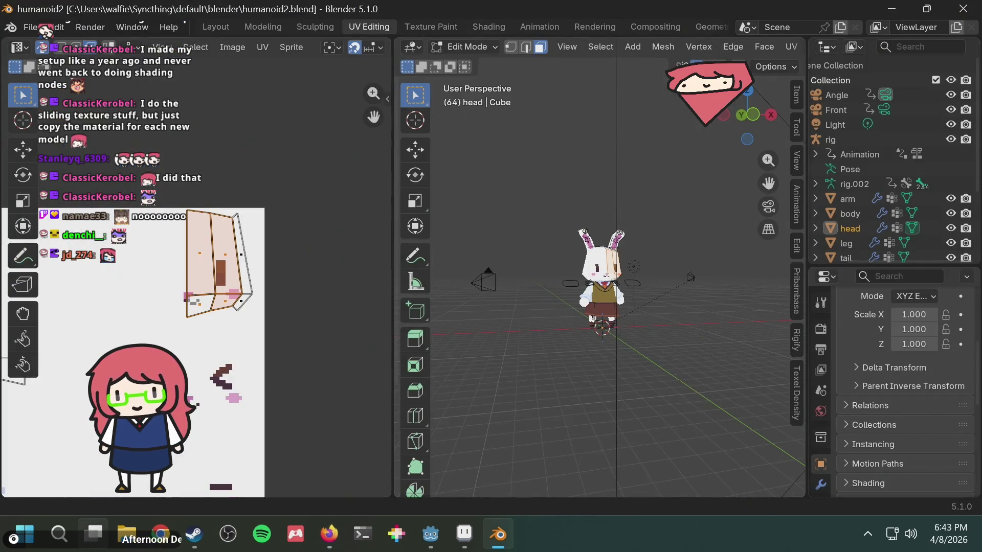
Recover the last session through File > Recover > Last Session
{"action": "mouse_move", "coordinate": [94, 534]}
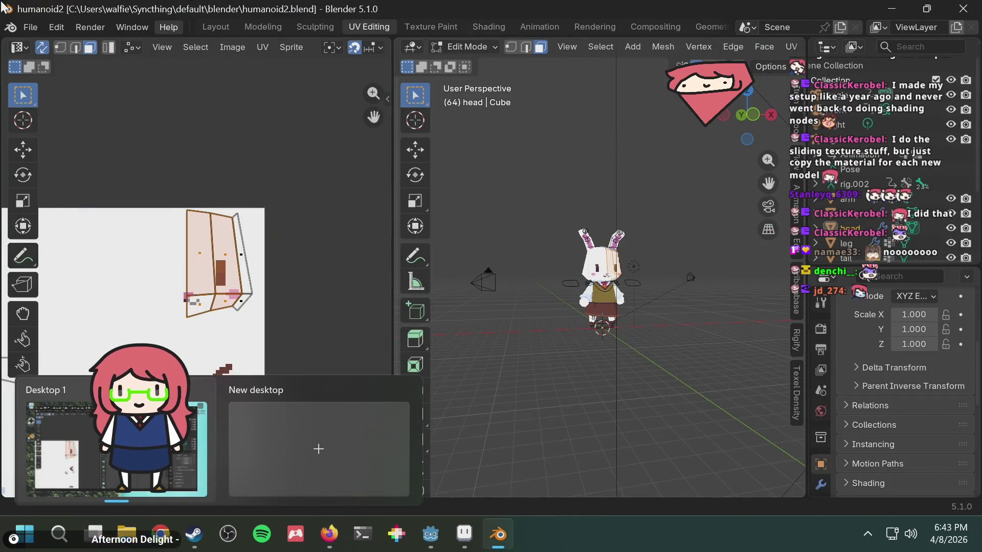
{"action": "left_click", "coordinate": [29, 31]}
{"action": "mouse_move", "coordinate": [68, 104]}
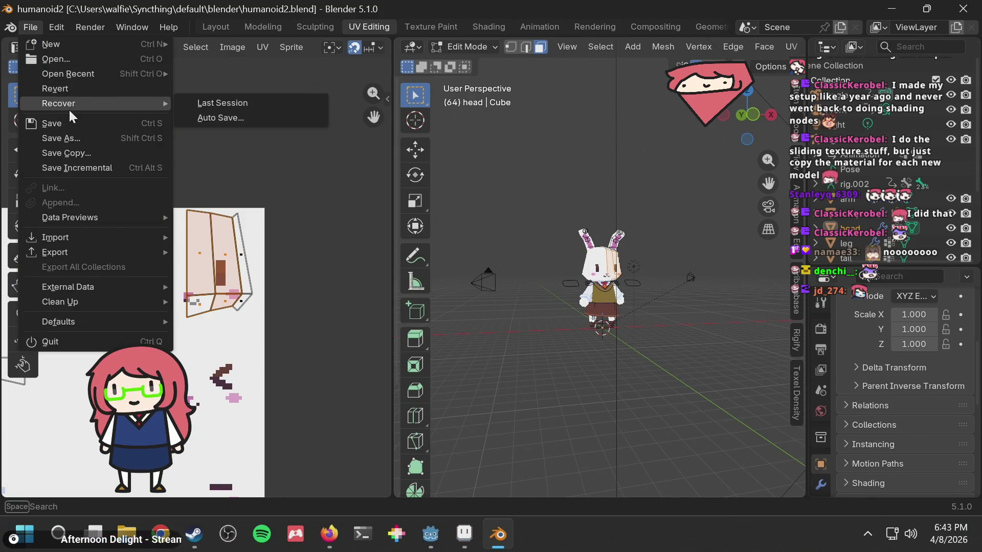
{"action": "left_click", "coordinate": [245, 103]}
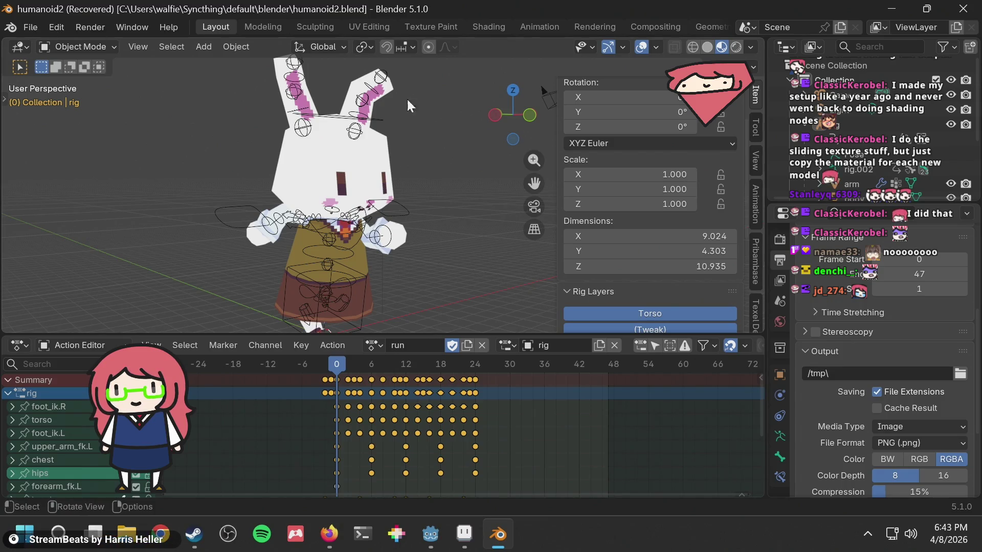
Revert to the saved humanoid2 file, discarding the recovered changes
{"action": "left_click", "coordinate": [33, 26]}
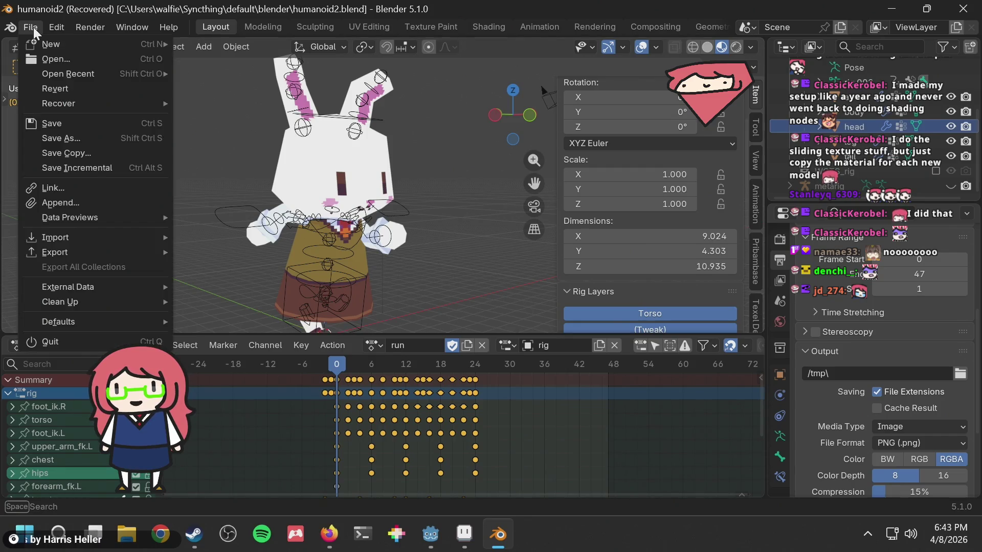
{"action": "left_click", "coordinate": [53, 85]}
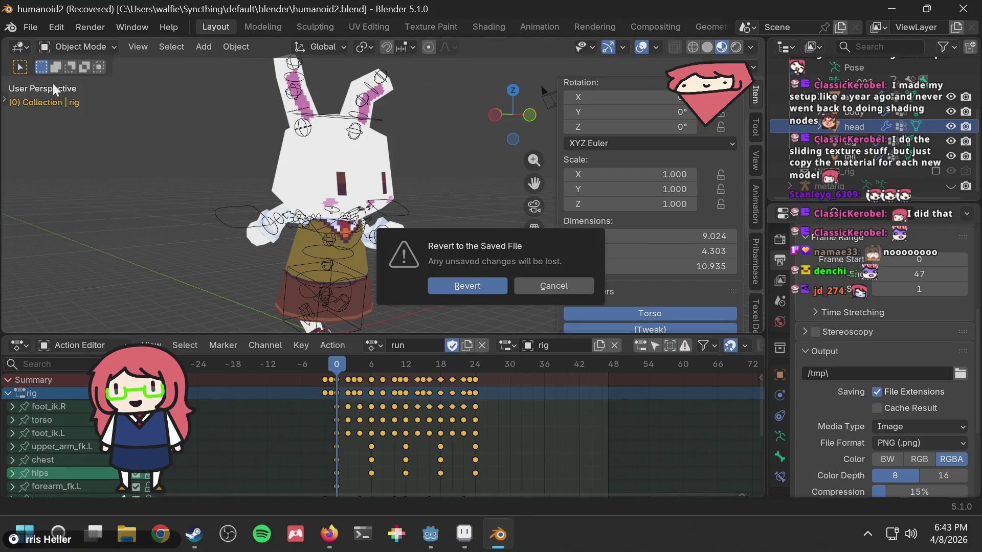
{"action": "left_click", "coordinate": [468, 284]}
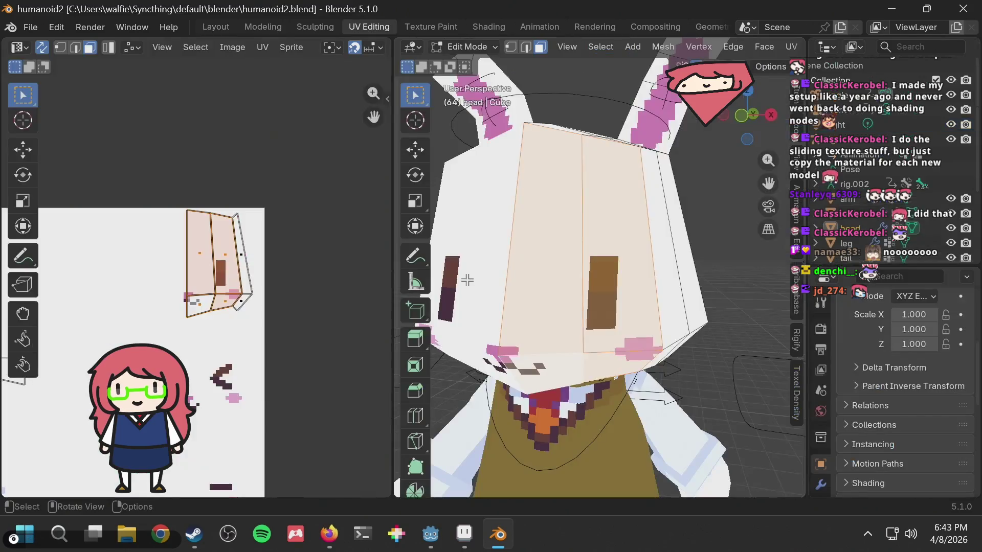
Orbit the viewport and zoom the UV editor to inspect the head and face texture
{"action": "mouse_move", "coordinate": [544, 218]}
{"action": "middle_mouse_down"}
{"action": "mouse_move", "coordinate": [646, 204]}
{"action": "mouse_move", "coordinate": [546, 210]}
{"action": "middle_mouse_up"}
{"action": "scroll", "coordinate": [645, 204], "scroll_direction": "down", "scroll_amount": 5}
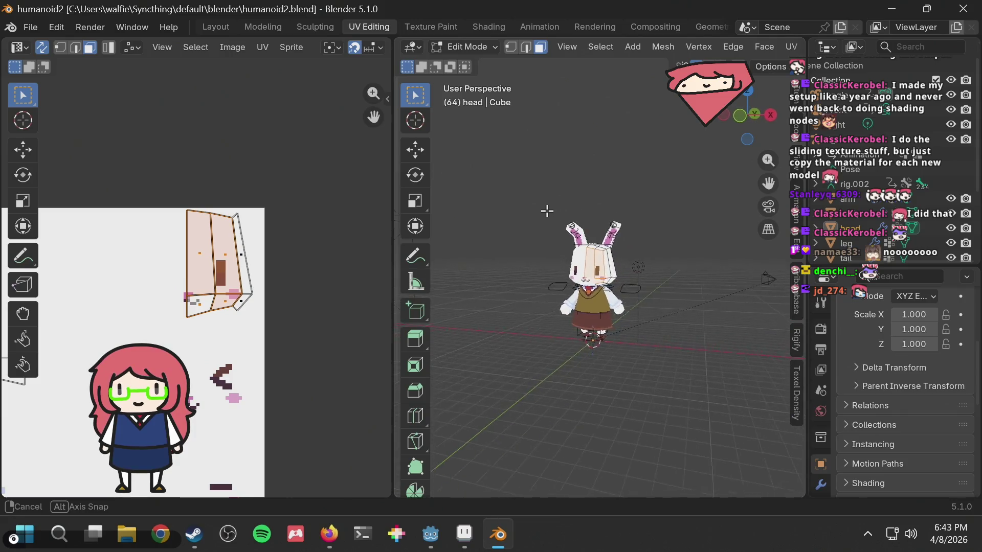
{"action": "scroll", "coordinate": [311, 273], "scroll_direction": "down", "scroll_amount": 4}
{"action": "mouse_move", "coordinate": [224, 284]}
{"action": "middle_mouse_down"}
{"action": "mouse_move", "coordinate": [330, 245]}
{"action": "mouse_move", "coordinate": [149, 241]}
{"action": "middle_mouse_up"}
{"action": "scroll", "coordinate": [330, 246], "scroll_direction": "up", "scroll_amount": 3}
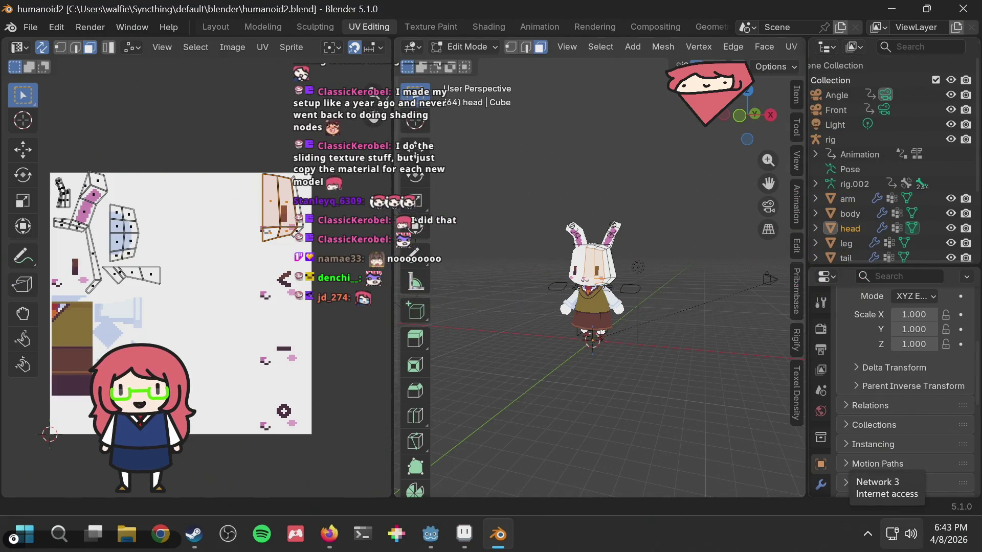
{"action": "scroll", "coordinate": [665, 245], "scroll_direction": "up", "scroll_amount": 5}
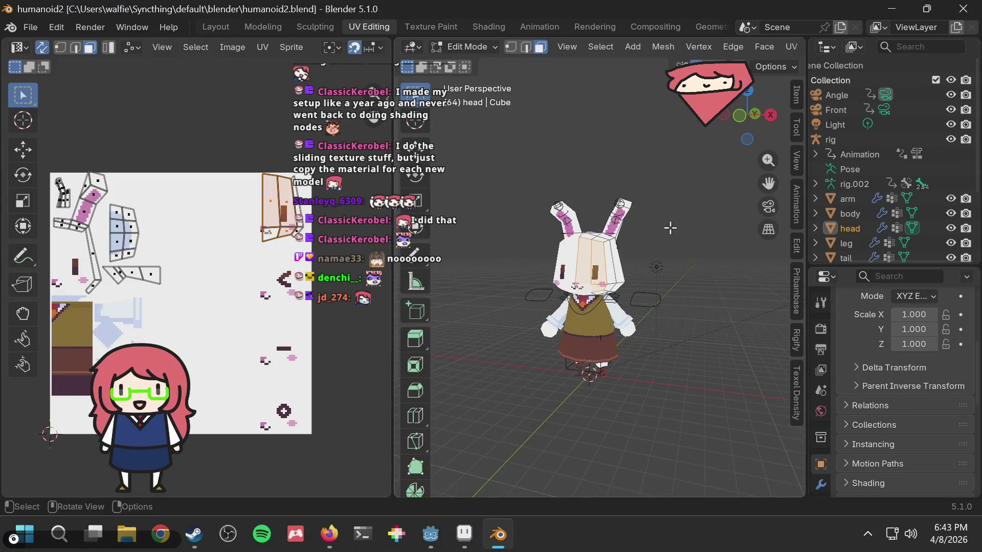
{"action": "scroll", "coordinate": [665, 245], "scroll_direction": "up", "scroll_amount": 3}
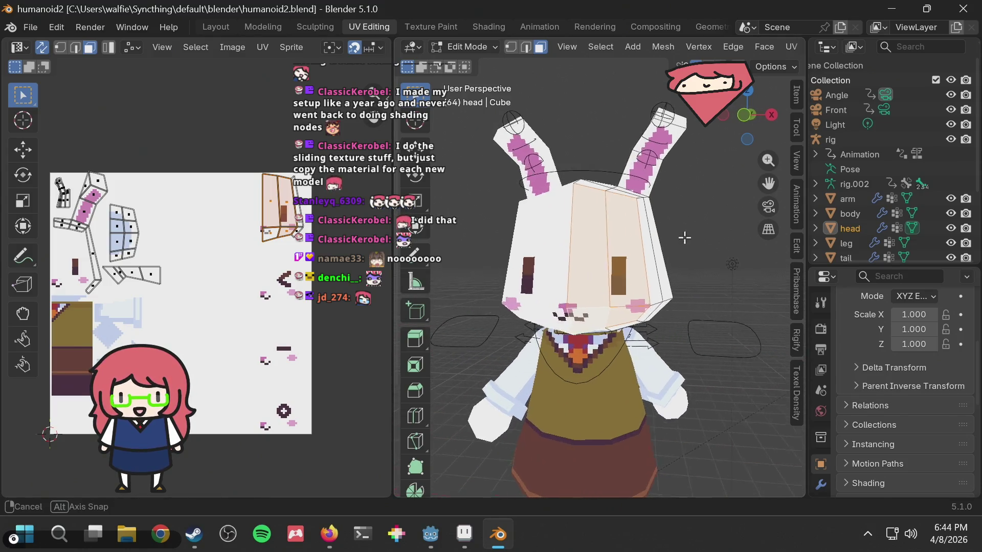
{"action": "scroll", "coordinate": [856, 159], "scroll_direction": "down", "scroll_amount": 4}
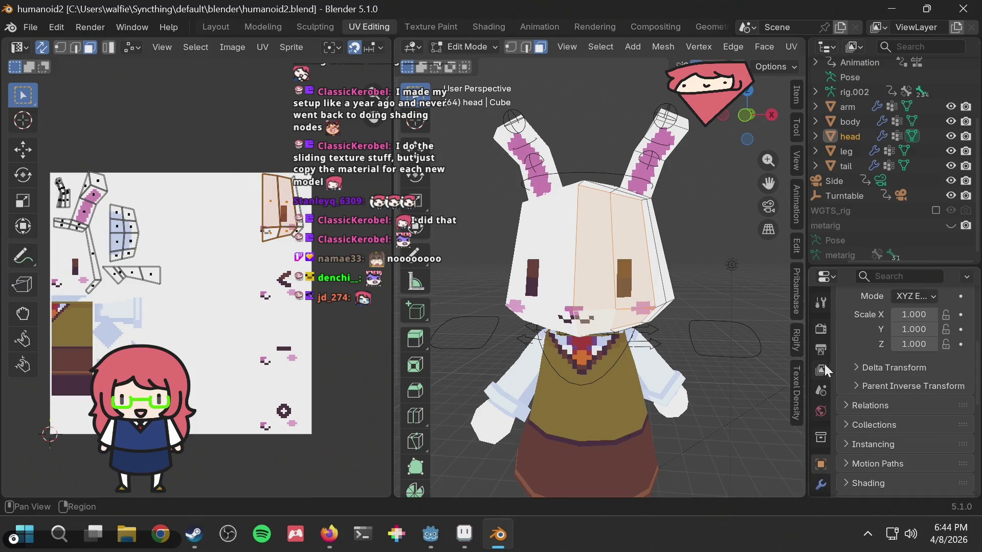
Rename the head's material to RabbitBodyMaterial in Material Properties
{"action": "left_click", "coordinate": [820, 410]}
{"action": "scroll", "coordinate": [819, 414], "scroll_direction": "down", "scroll_amount": 4}
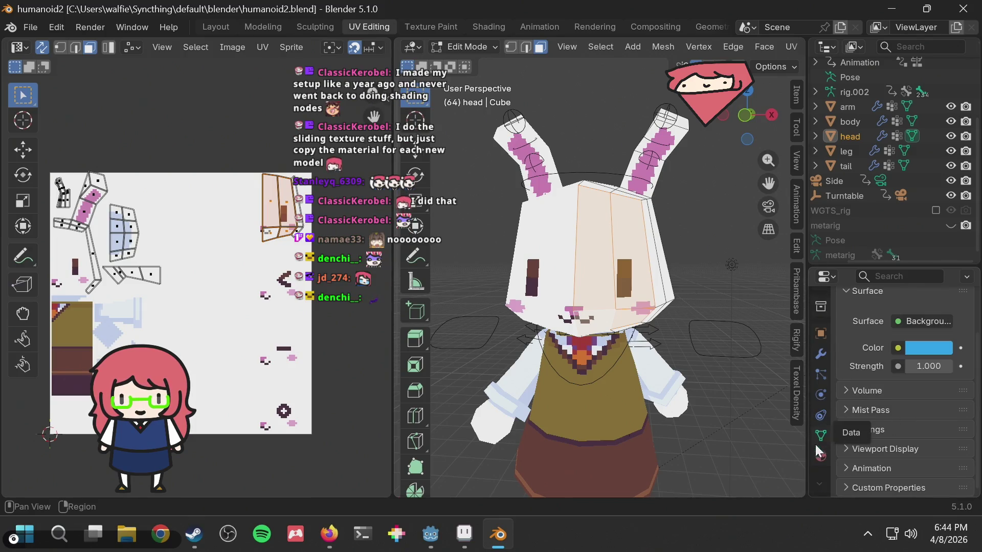
{"action": "left_click", "coordinate": [818, 457]}
{"action": "scroll", "coordinate": [889, 389], "scroll_direction": "up", "scroll_amount": 3}
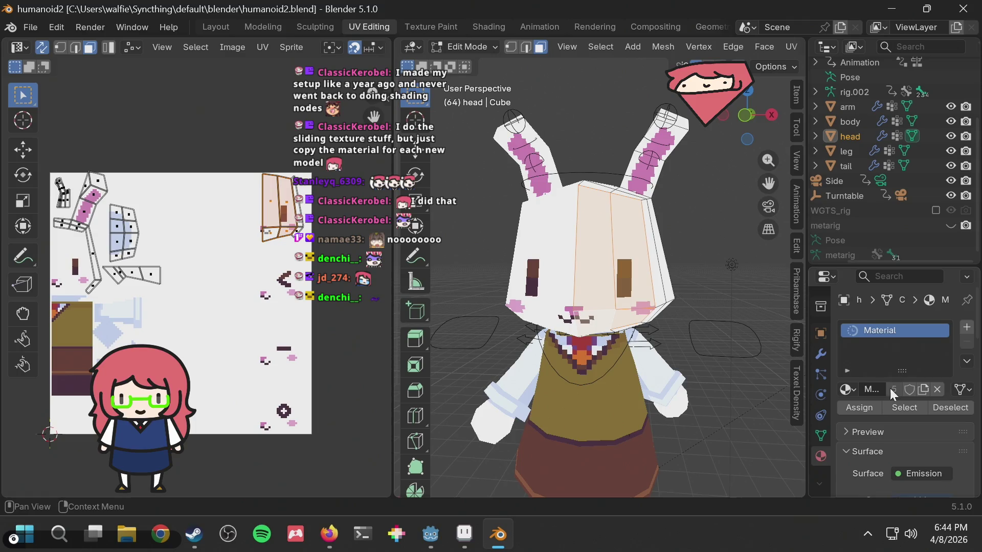
{"action": "left_click", "coordinate": [873, 297]}
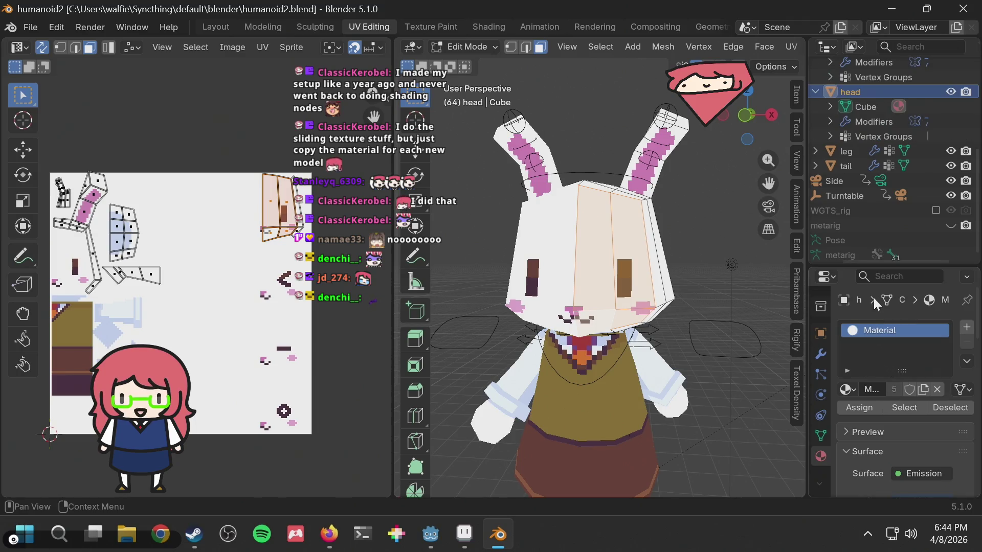
{"action": "double_click", "coordinate": [879, 330]}
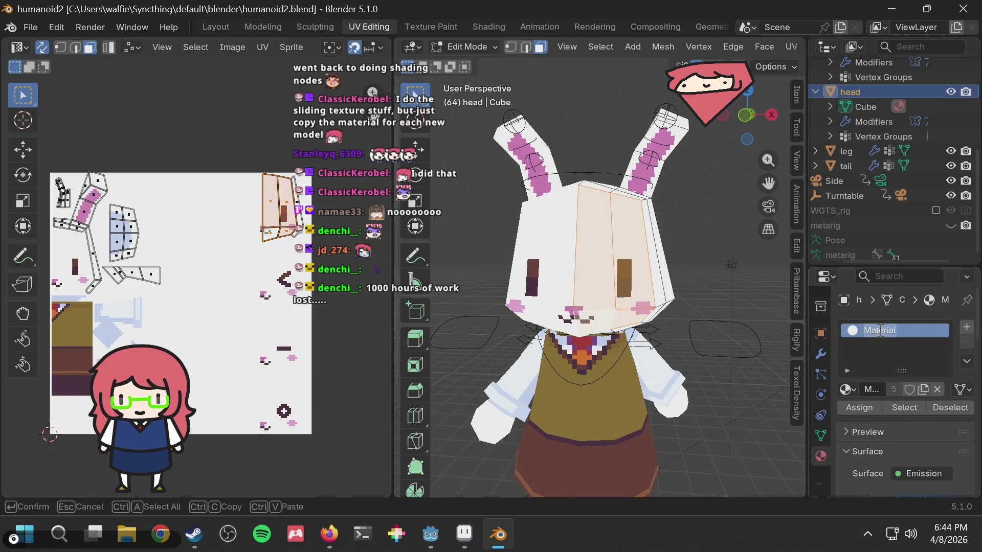
{"action": "type", "text": "RabbitBod"}
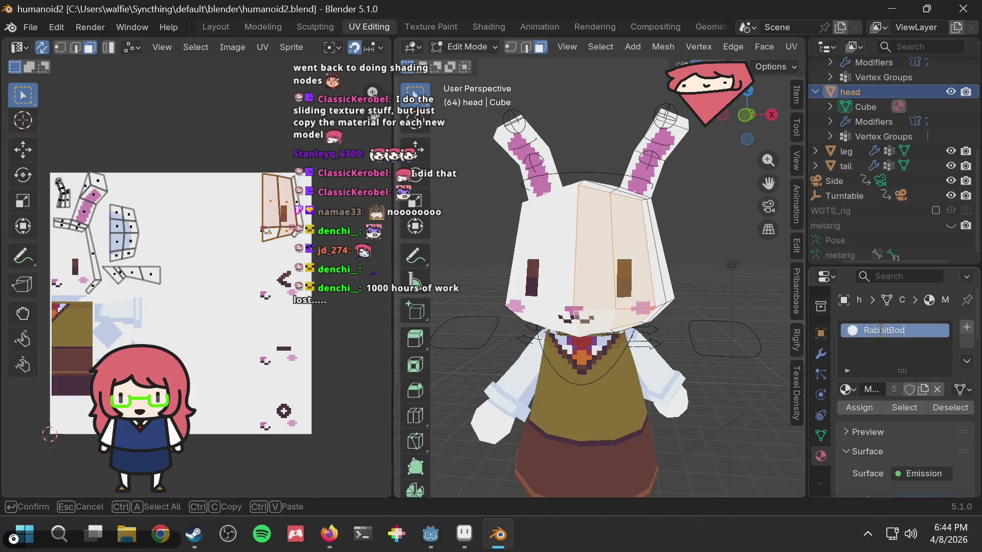
{"action": "type", "text": "yMaterial"}
{"action": "key", "text": "Return"}
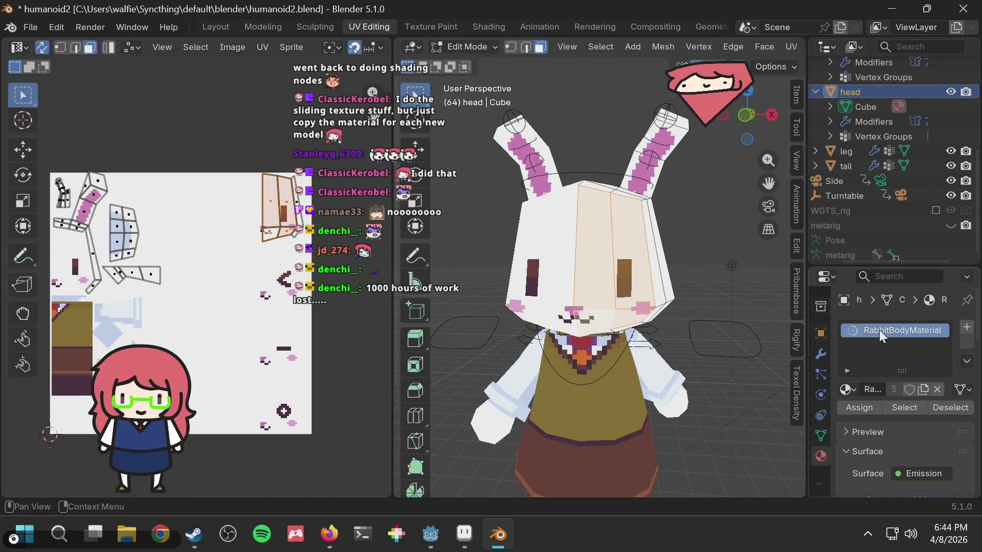
Duplicate the material and name the copy RabbitFaceMaterial
{"action": "left_click_drag", "start_coordinate": [806, 274], "coordinate": [687, 277]}
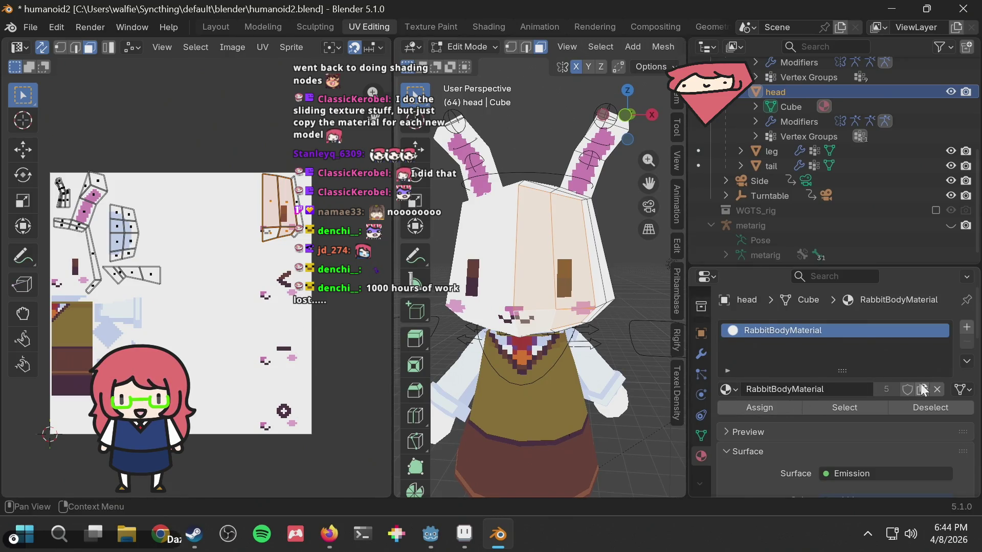
{"action": "left_click", "coordinate": [922, 388]}
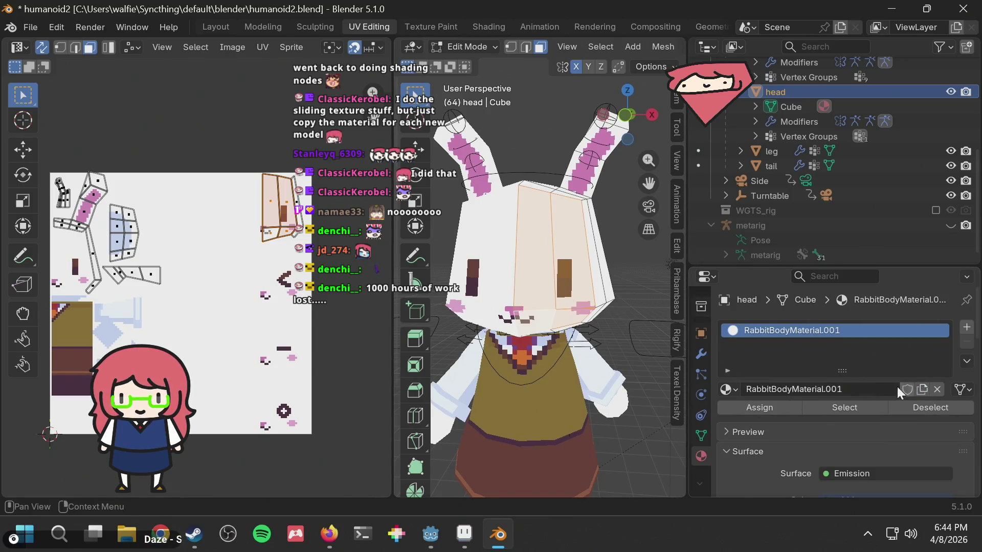
{"action": "double_click", "coordinate": [795, 327]}
{"action": "type", "text": "Rab"}
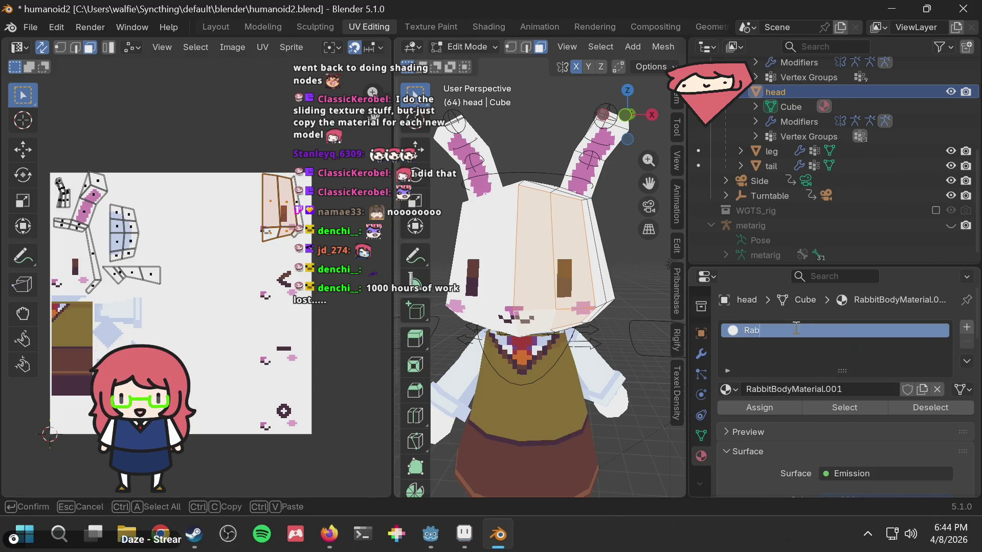
{"action": "type", "text": "bitFaceMaterial"}
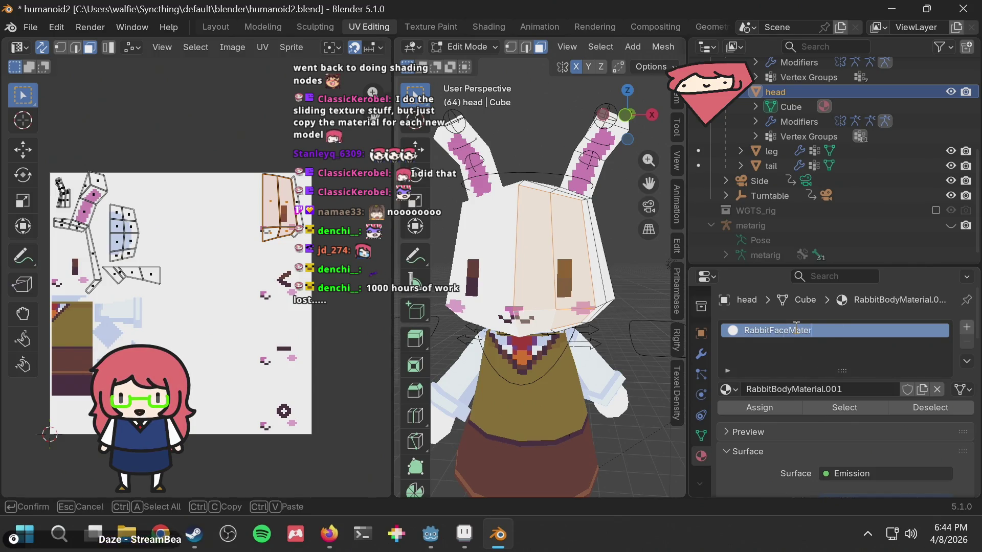
{"action": "key", "text": "Return"}
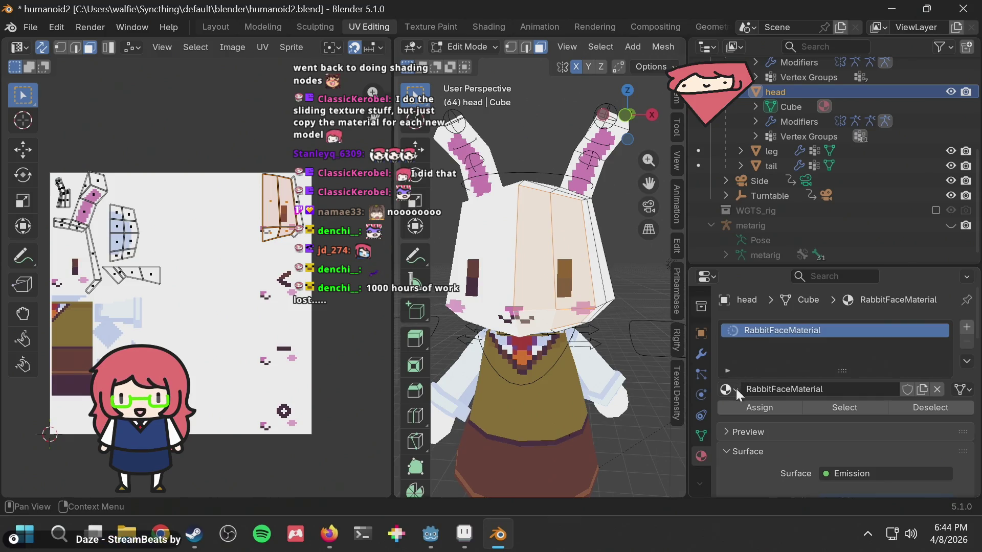
{"action": "left_click", "coordinate": [735, 388]}
Restore RabbitBodyMaterial on the first slot and add a second slot holding RabbitFaceMaterial
{"action": "left_click", "coordinate": [787, 215]}
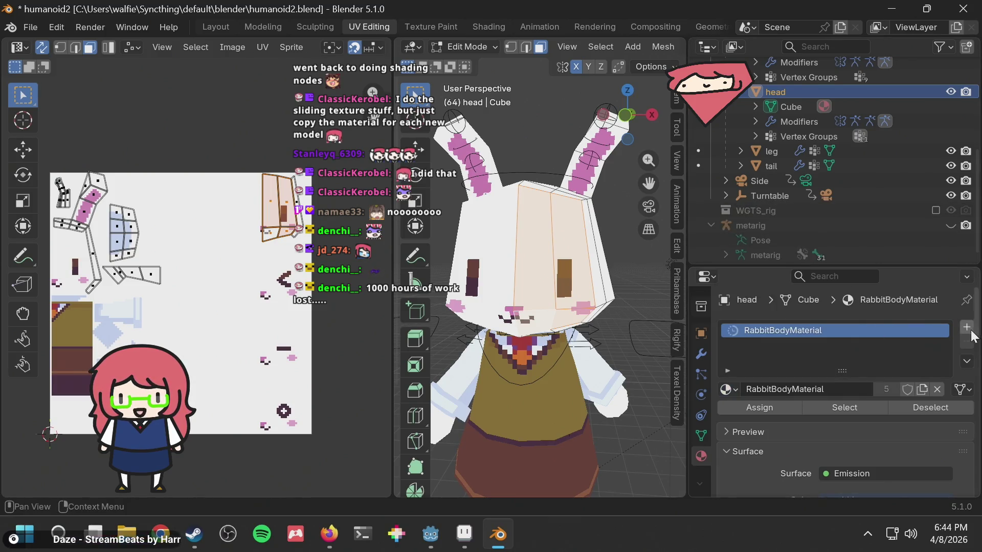
{"action": "left_click", "coordinate": [967, 328]}
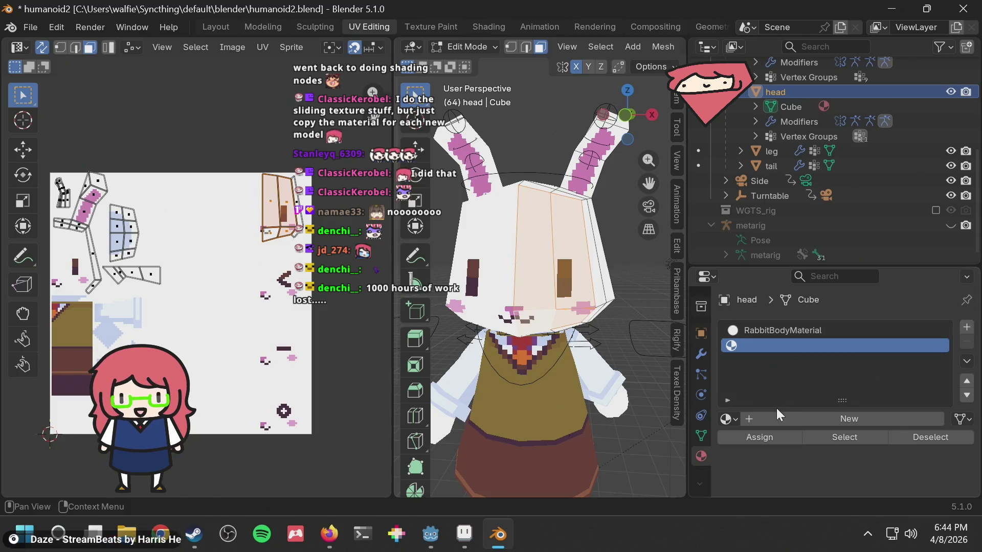
{"action": "left_click", "coordinate": [731, 418]}
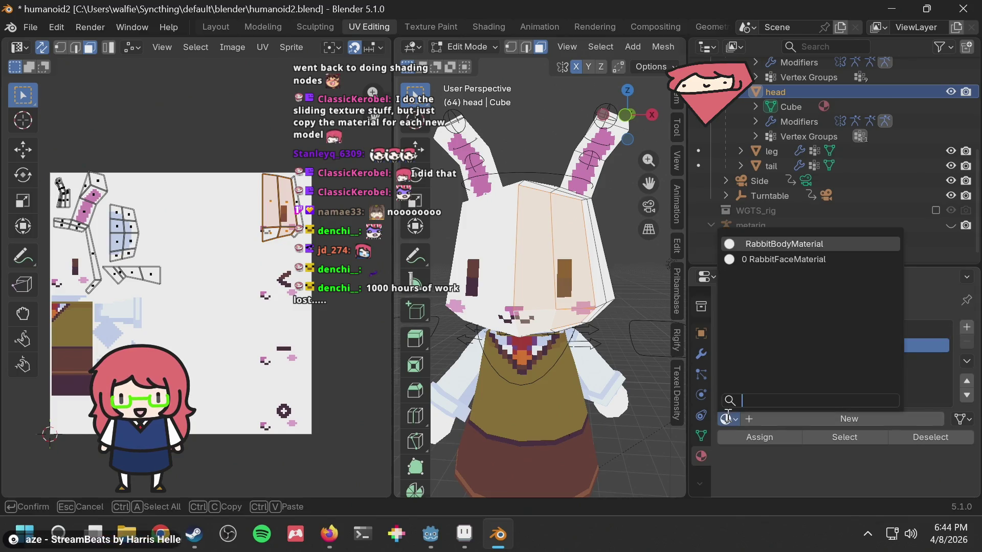
{"action": "left_click", "coordinate": [777, 259]}
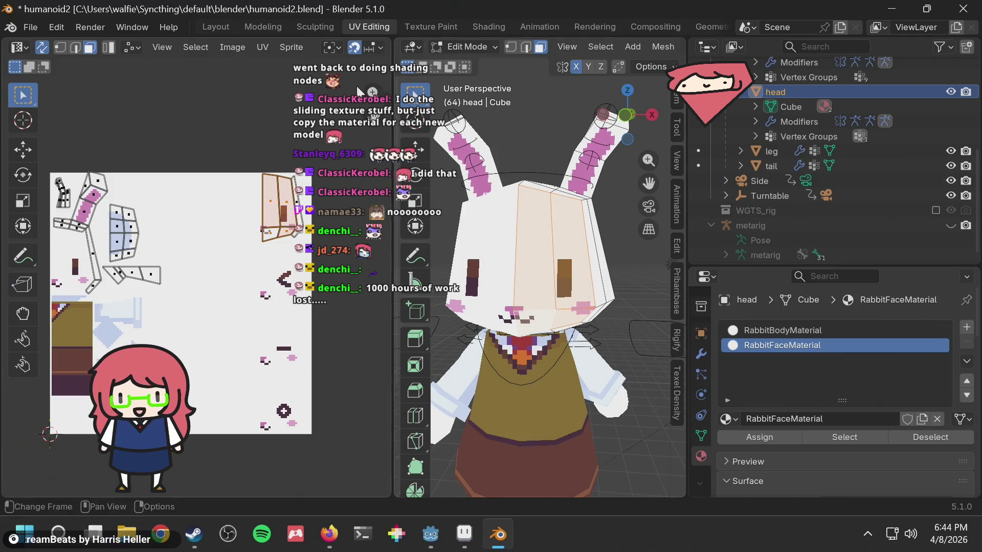
Select the front head faces and assign them to the RabbitFaceMaterial slot
{"action": "left_click", "coordinate": [536, 300]}
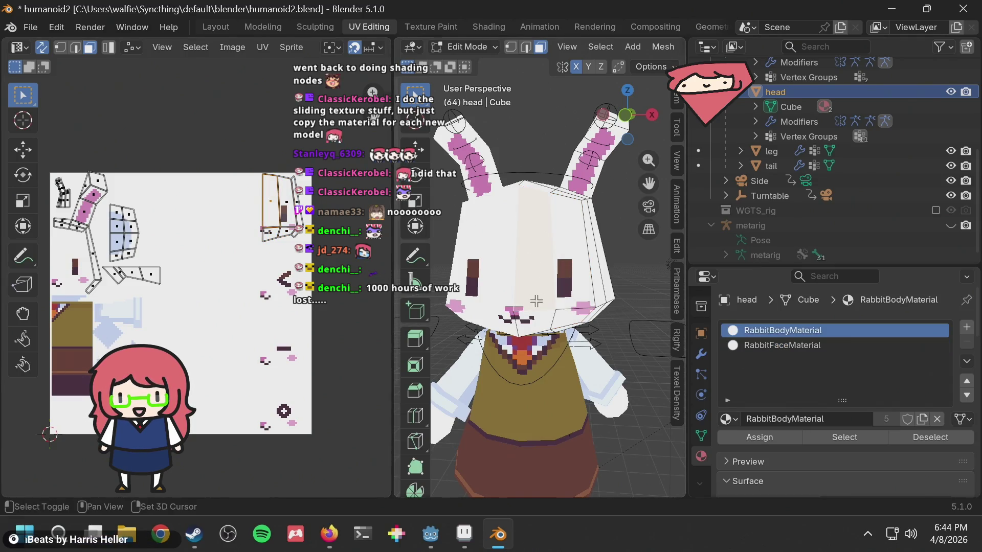
{"action": "left_click", "coordinate": [538, 313]}
{"action": "left_click", "coordinate": [559, 276], "text": "shift"}
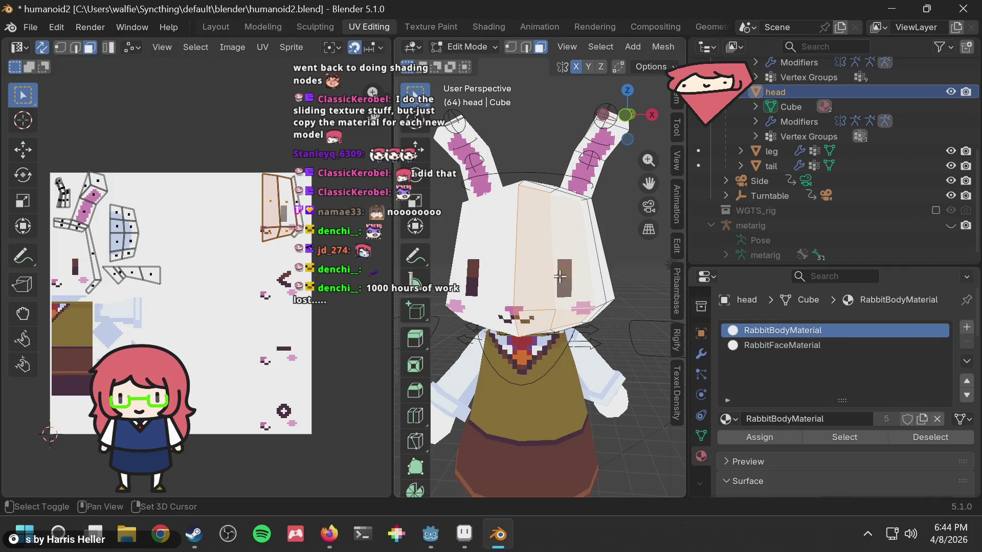
{"action": "left_click", "coordinate": [766, 438]}
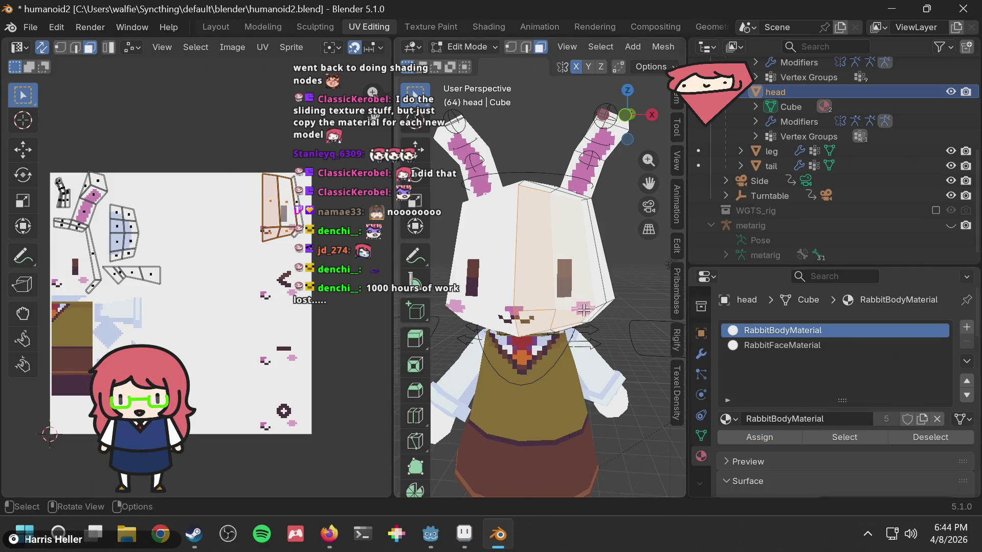
{"action": "left_click", "coordinate": [781, 345]}
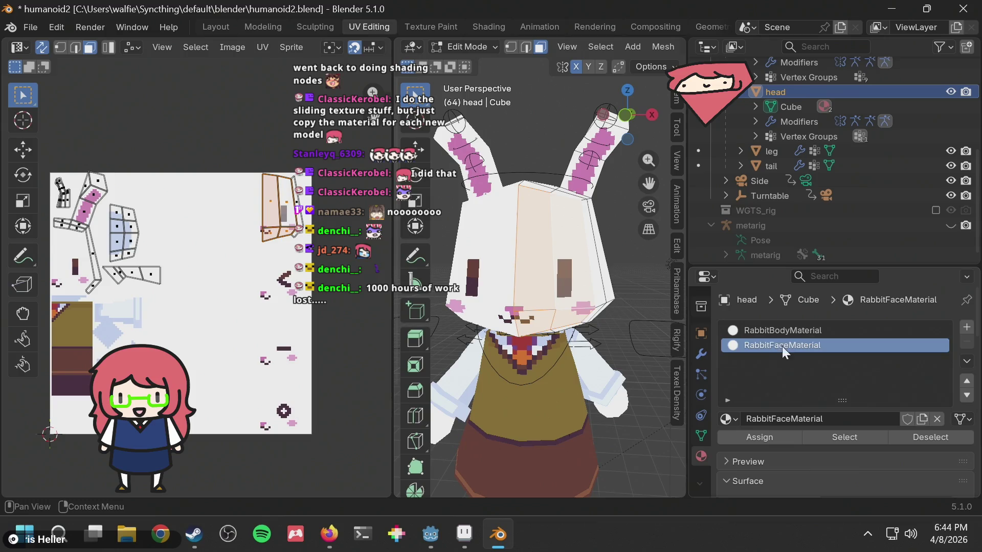
{"action": "left_click", "coordinate": [771, 432]}
Clear the selection and select individual head faces to check their materials
{"action": "key", "text": "alt+a"}
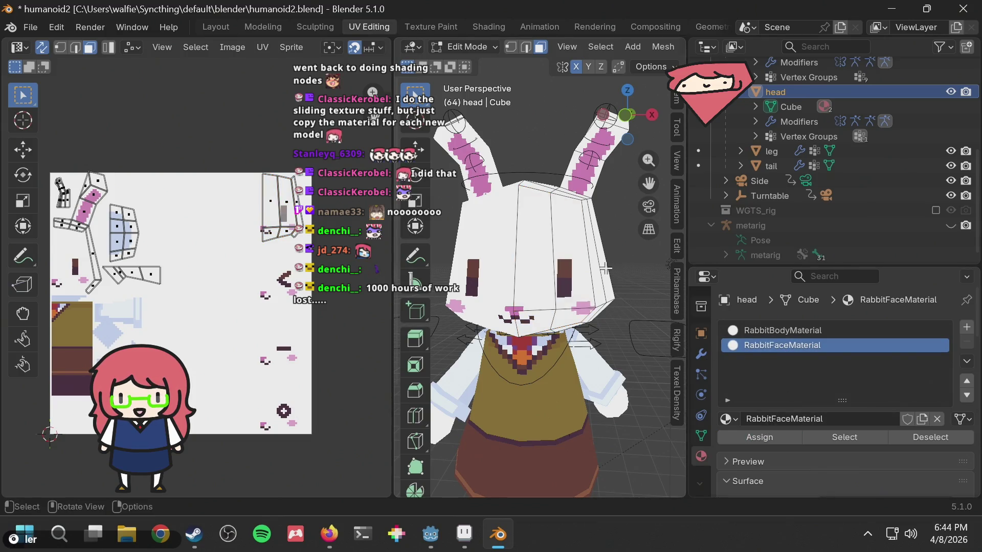
{"action": "left_click", "coordinate": [605, 268]}
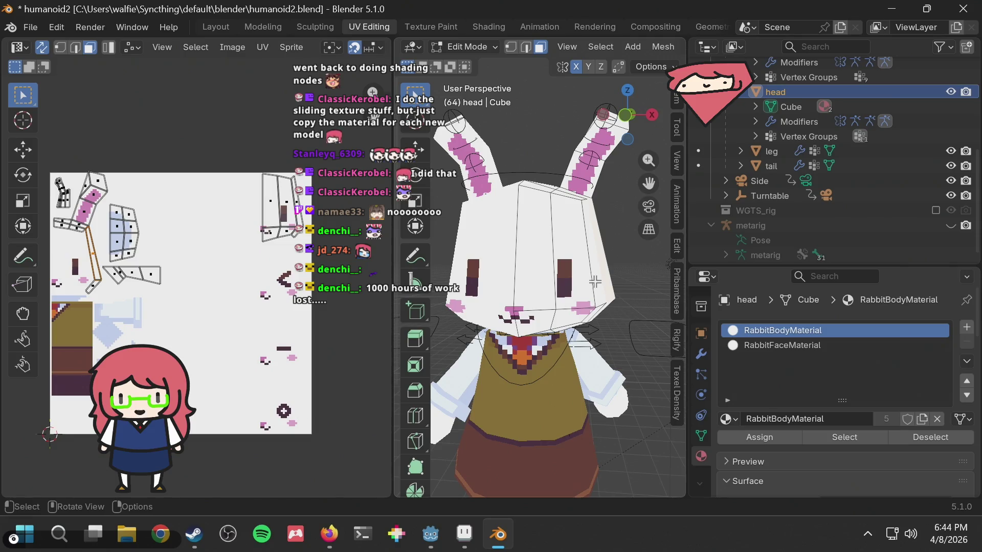
{"action": "left_click", "coordinate": [547, 305]}
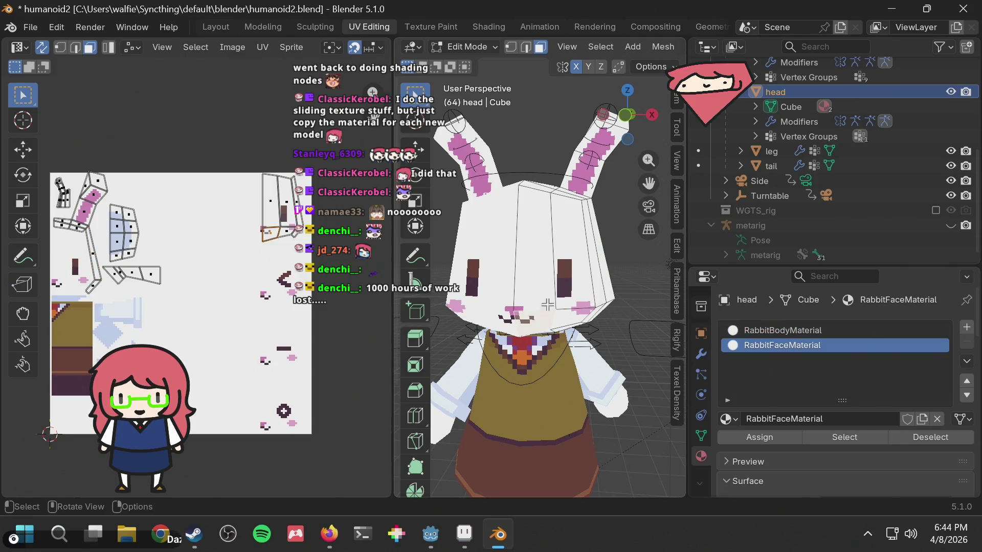
{"action": "left_click", "coordinate": [541, 283]}
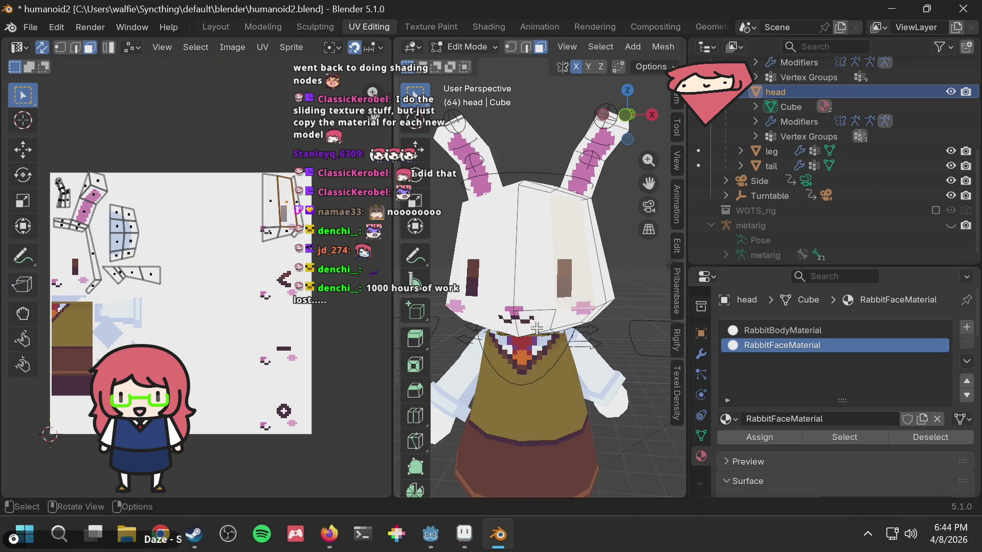
{"action": "left_click", "coordinate": [536, 328]}
{"action": "left_click", "coordinate": [553, 192]}
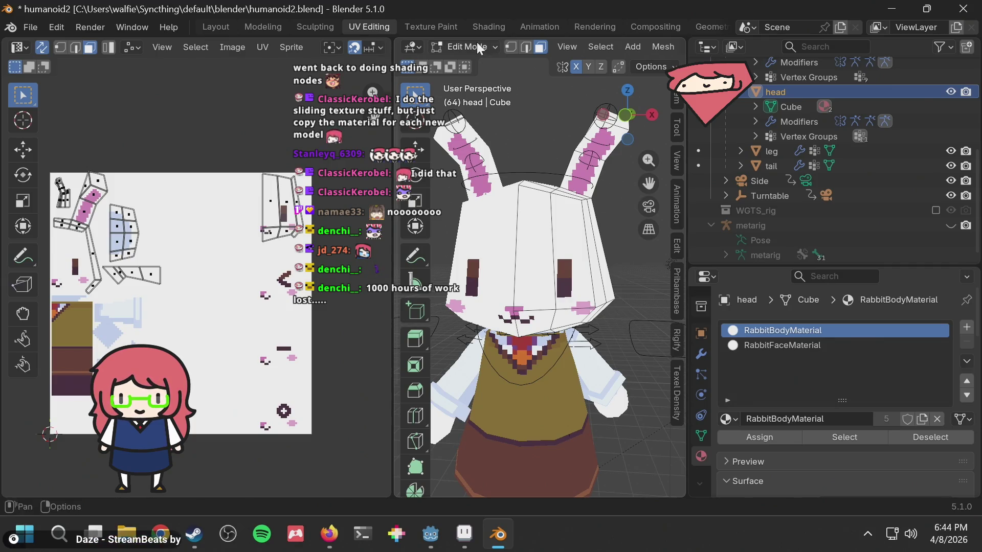
In the Shading workspace, load RabbitFaceMaterial's node tree from the material list
{"action": "left_click", "coordinate": [486, 27]}
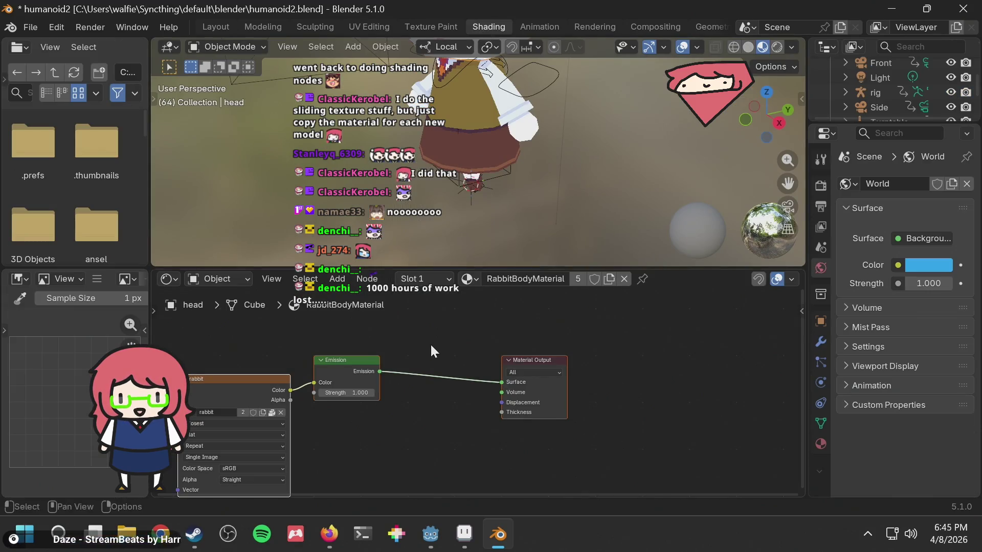
{"action": "middle_click_drag", "start_coordinate": [430, 343], "coordinate": [615, 326]}
{"action": "mouse_move", "coordinate": [397, 361]}
{"action": "middle_mouse_down"}
{"action": "mouse_move", "coordinate": [405, 344]}
{"action": "mouse_move", "coordinate": [497, 318]}
{"action": "middle_mouse_up"}
{"action": "left_click", "coordinate": [465, 279]}
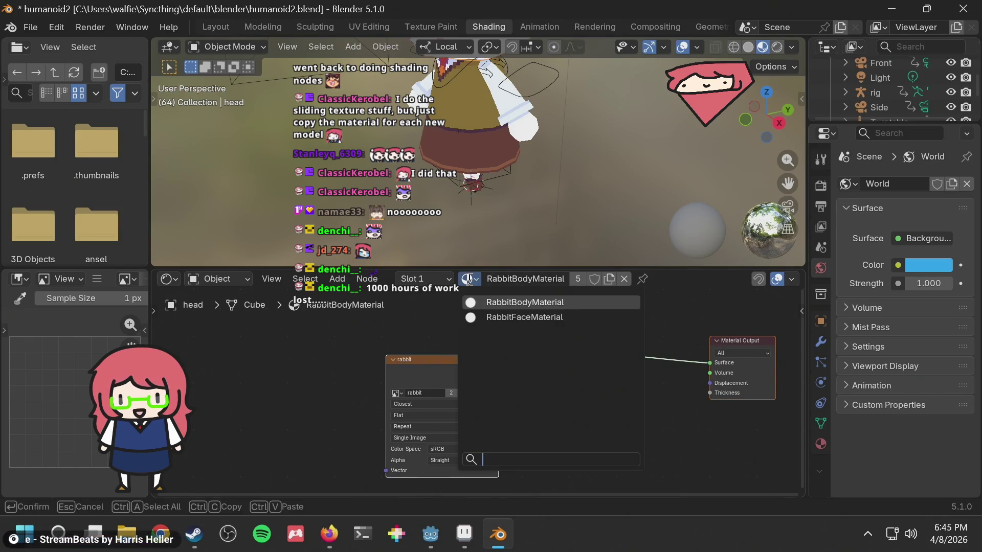
{"action": "left_click", "coordinate": [510, 318]}
{"action": "middle_click_drag", "start_coordinate": [492, 323], "coordinate": [646, 340]}
{"action": "scroll", "coordinate": [471, 366], "scroll_direction": "down", "scroll_amount": 1}
{"action": "mouse_move", "coordinate": [539, 217]}
{"action": "middle_mouse_down"}
{"action": "mouse_move", "coordinate": [551, 170]}
{"action": "mouse_move", "coordinate": [599, 200]}
{"action": "mouse_move", "coordinate": [596, 167]}
{"action": "mouse_move", "coordinate": [591, 200]}
{"action": "mouse_move", "coordinate": [612, 191]}
{"action": "mouse_move", "coordinate": [578, 202]}
{"action": "middle_mouse_up"}
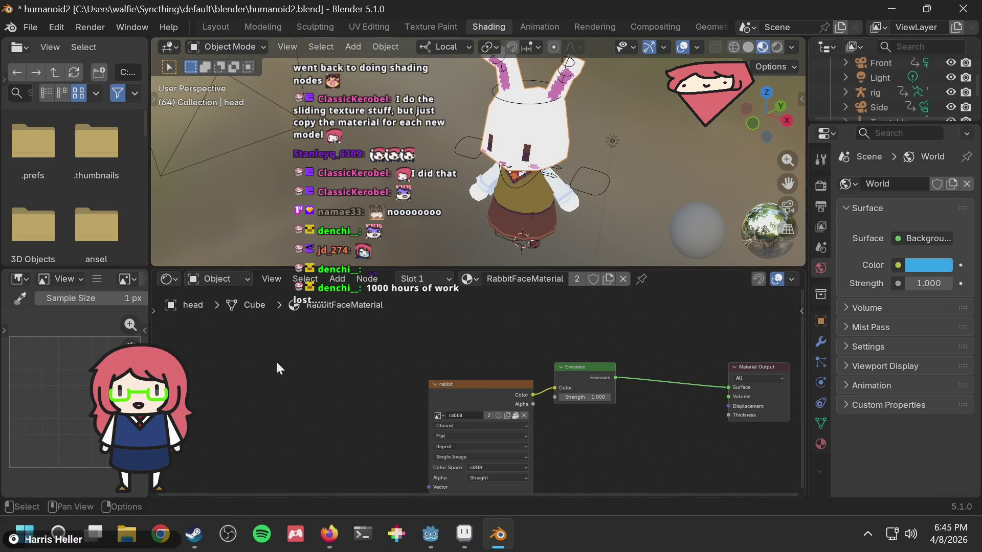
Add a Value node and place it to the left of the rabbit image texture
{"action": "key", "text": "shift+a"}
{"action": "type", "text": "val"}
{"action": "key", "text": "Return"}
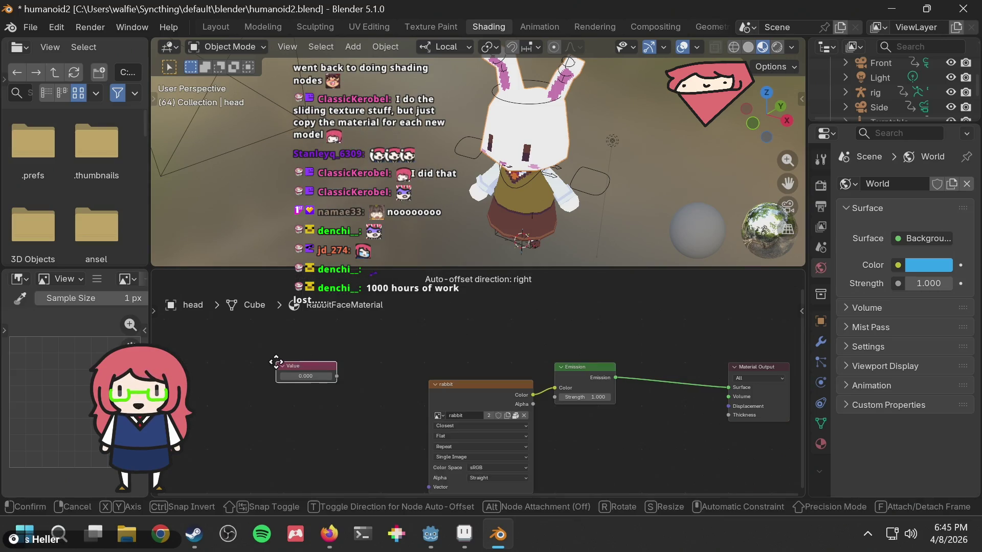
{"action": "left_click", "coordinate": [246, 398]}
{"action": "middle_click_drag", "start_coordinate": [359, 378], "coordinate": [419, 352]}
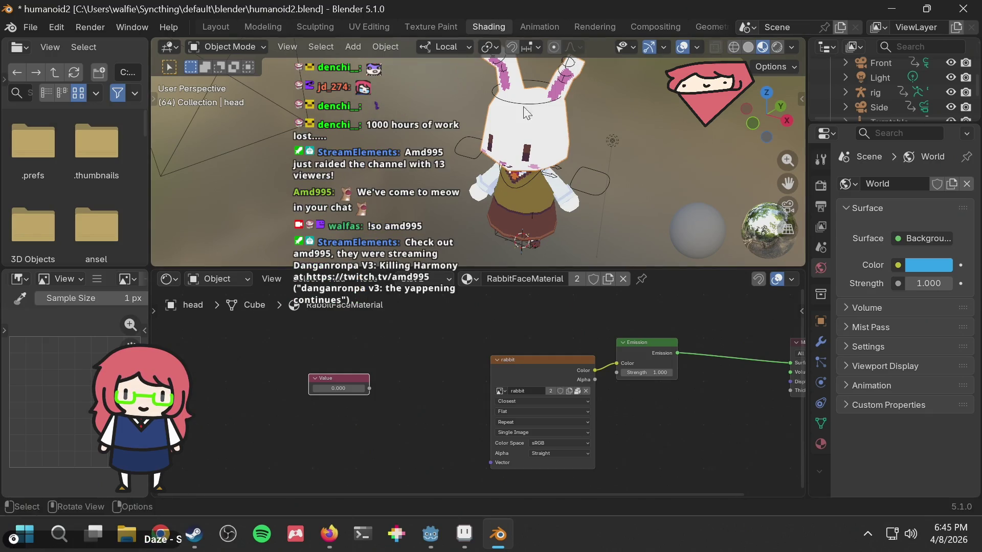
{"action": "left_click_drag", "start_coordinate": [349, 377], "coordinate": [318, 379]}
{"action": "left_click", "coordinate": [358, 372]}
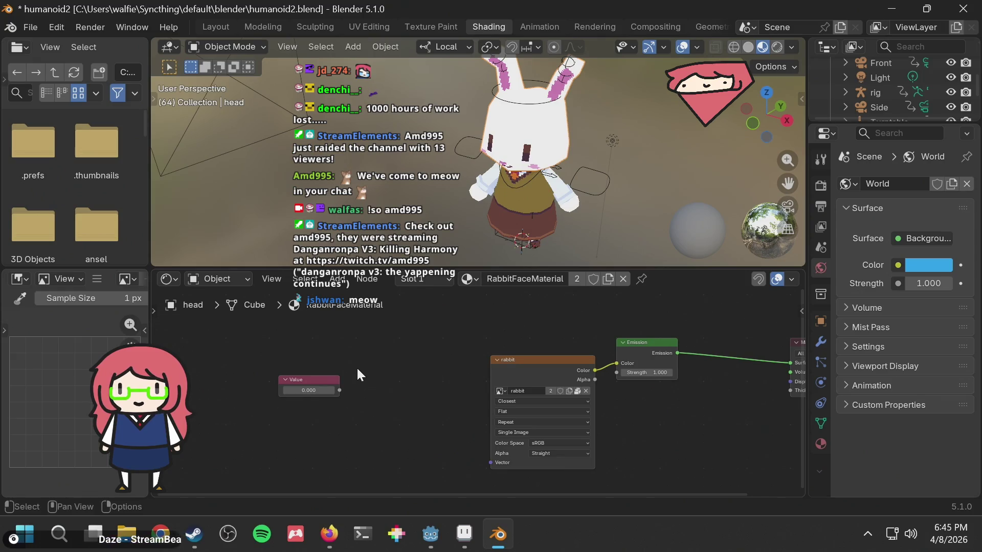
{"action": "middle_click_drag", "start_coordinate": [389, 376], "coordinate": [405, 367]}
{"action": "left_click_drag", "start_coordinate": [346, 368], "coordinate": [324, 375]}
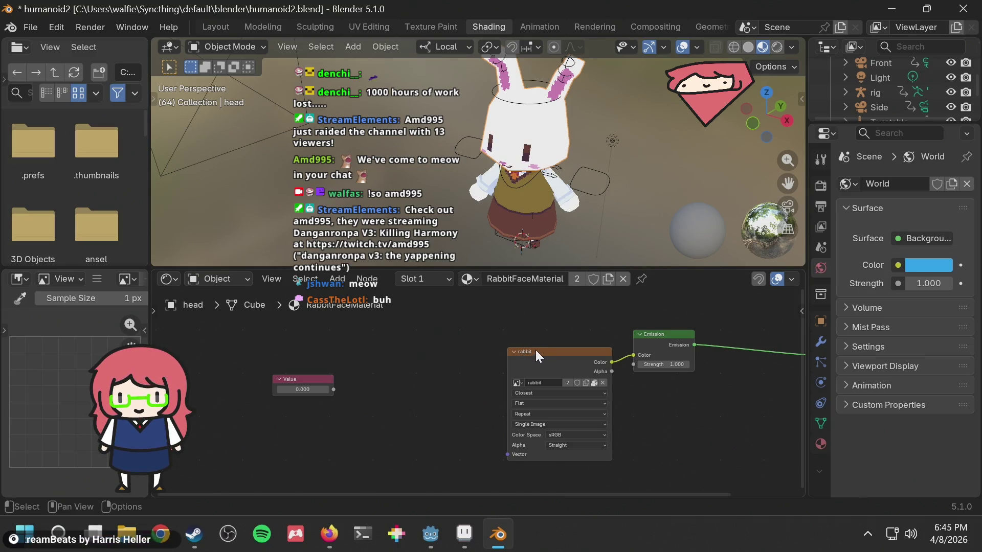
Nudge the rabbit image node up and right, and move the Emission node further right
{"action": "left_click_drag", "start_coordinate": [540, 352], "coordinate": [542, 343]}
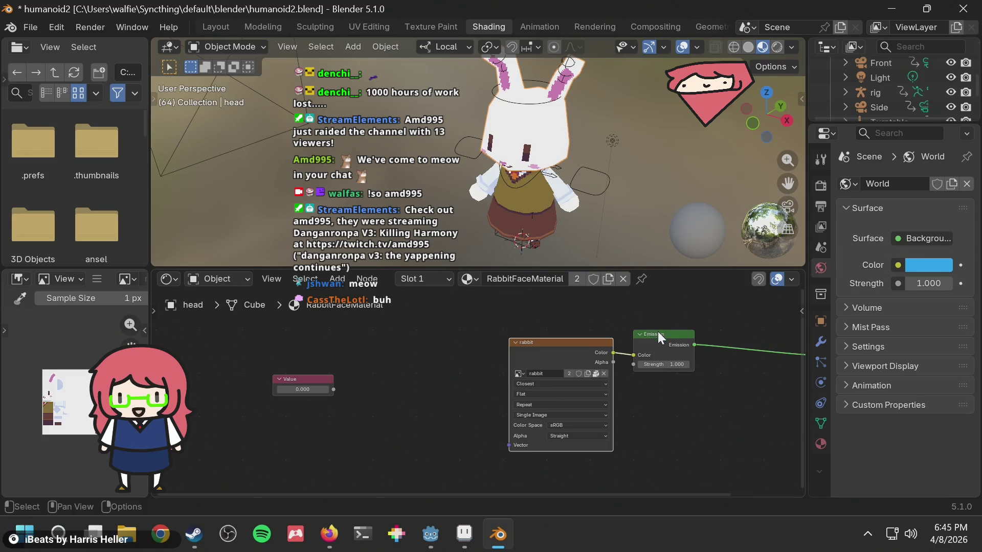
{"action": "left_click_drag", "start_coordinate": [658, 333], "coordinate": [683, 336]}
{"action": "left_click_drag", "start_coordinate": [566, 342], "coordinate": [577, 340]}
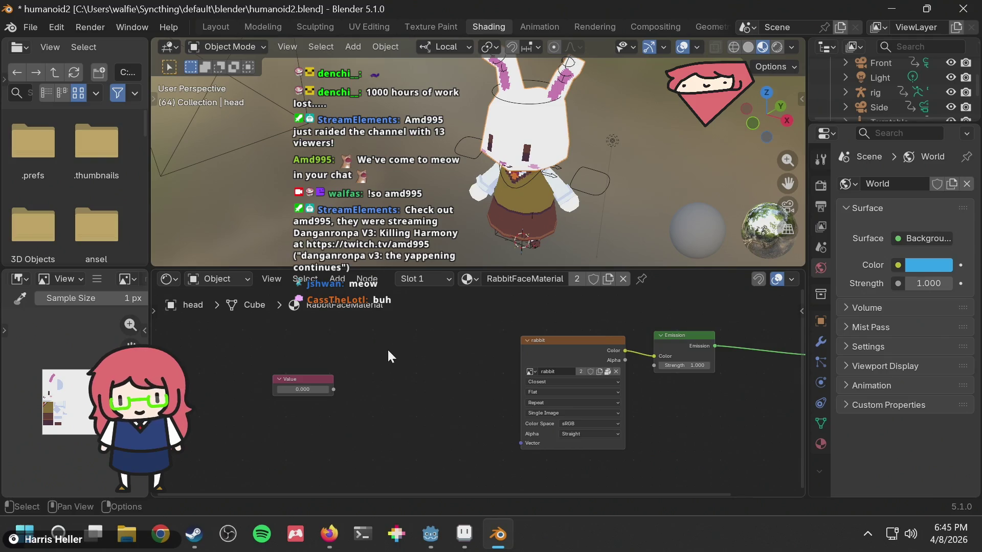
{"action": "key", "text": "shift+a"}
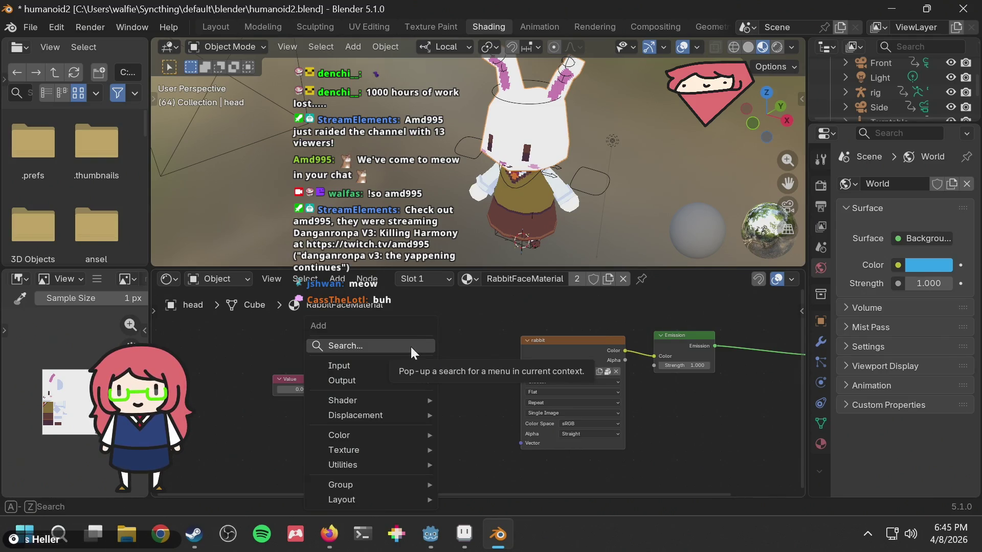
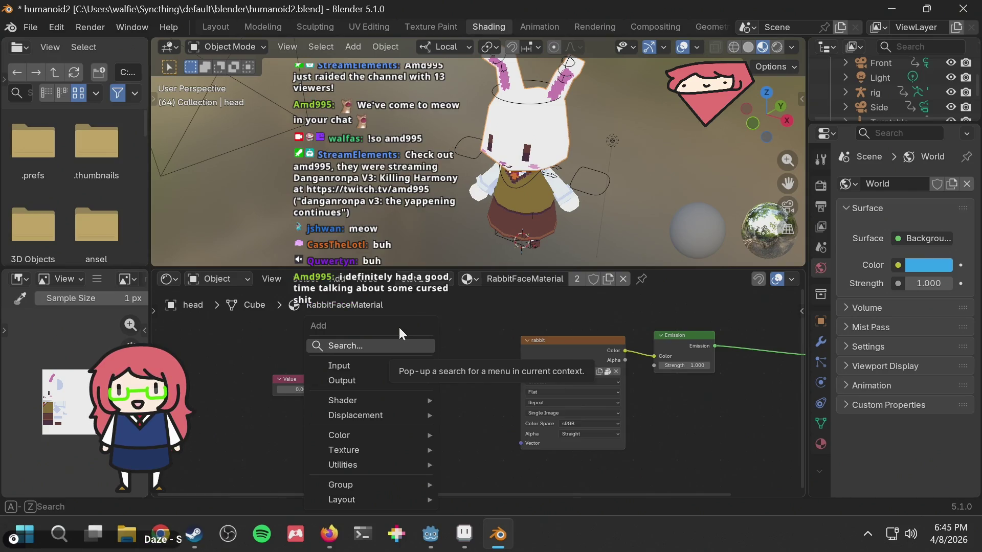
Add a Combine XYZ node from the 'xyz' search and place it left of the rabbit Image Texture
{"action": "type", "text": "vecto"}
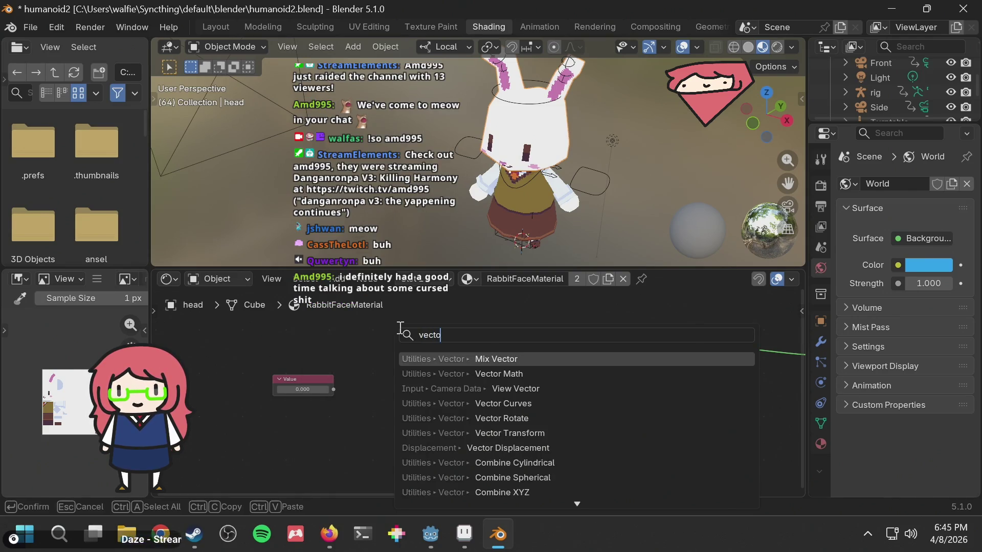
{"action": "key", "text": "BackSpace"}
{"action": "key", "text": "BackSpace"}
{"action": "key", "text": "BackSpace"}
{"action": "key", "text": "BackSpace"}
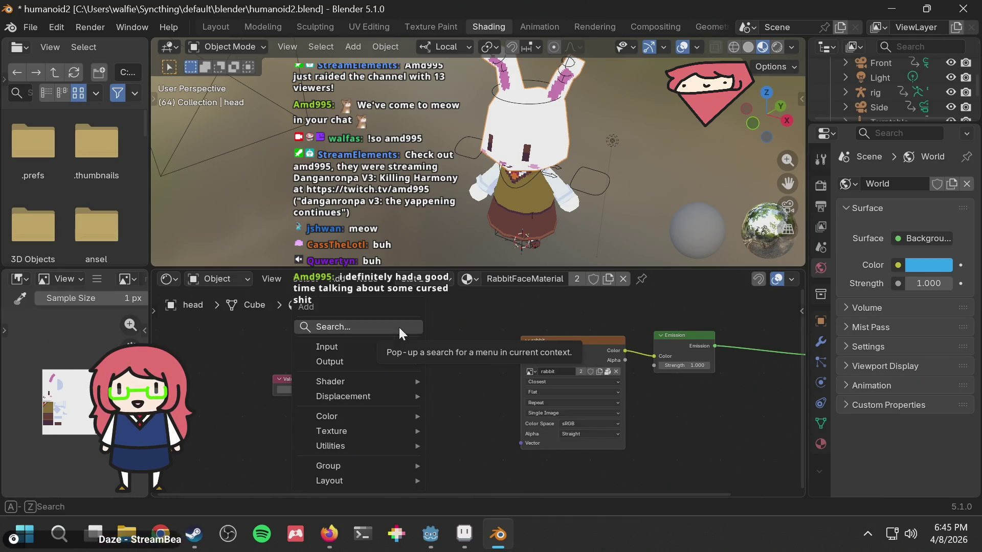
{"action": "type", "text": "xyz"}
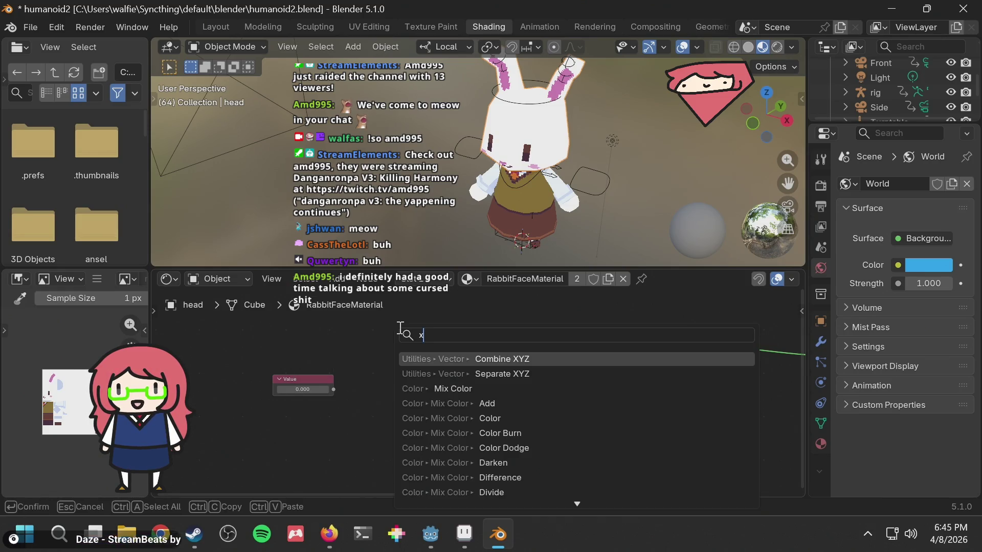
{"action": "key", "text": "Return"}
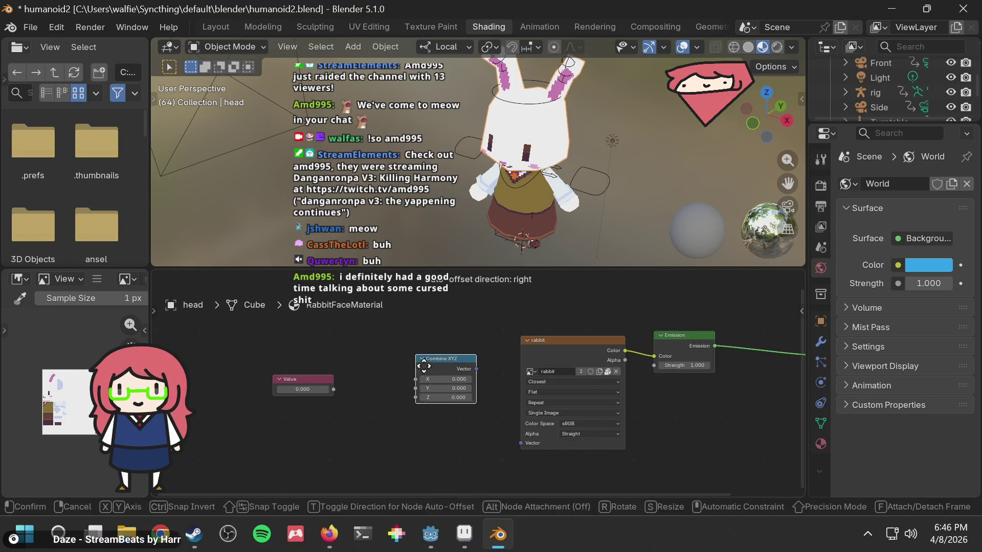
{"action": "left_click", "coordinate": [459, 404]}
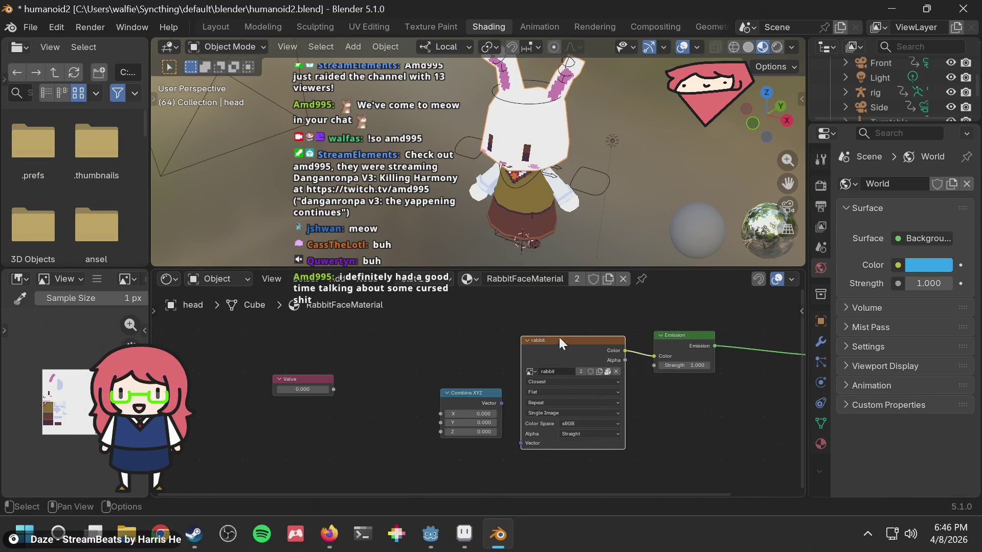
{"action": "left_click_drag", "start_coordinate": [559, 337], "coordinate": [568, 336]}
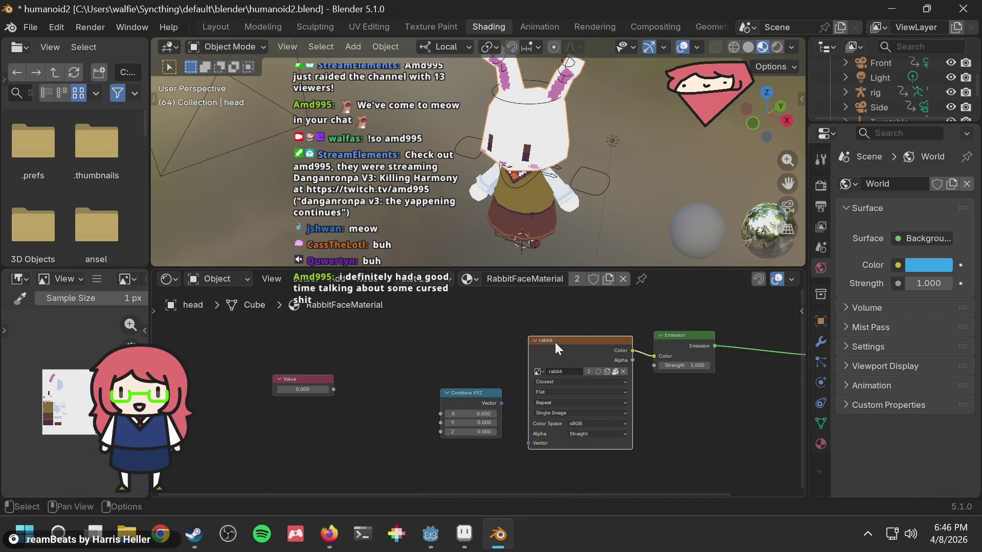
{"action": "left_click_drag", "start_coordinate": [474, 393], "coordinate": [419, 390]}
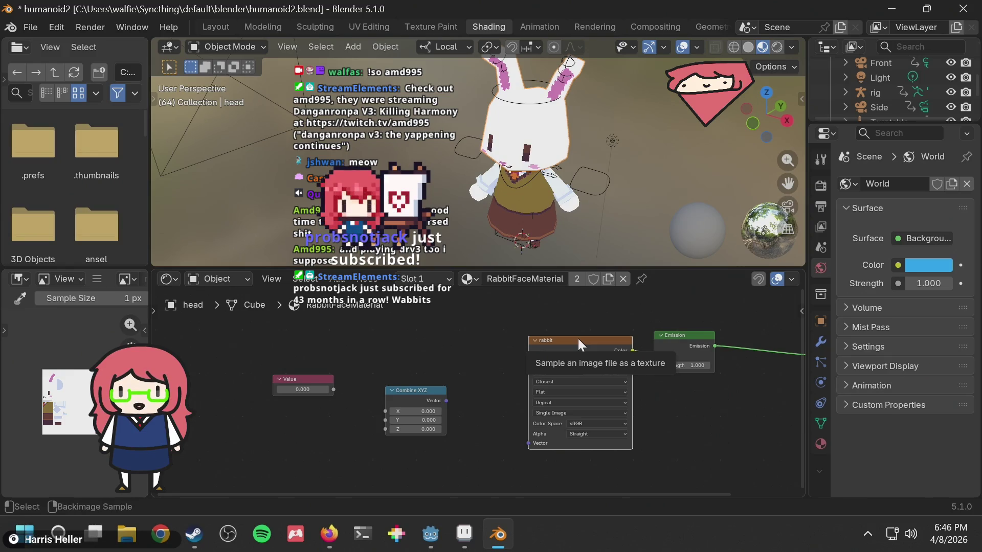
In Firefox, open the Animating Faces tutorial tab and jump back to its shader setup
{"action": "key", "text": "alt+Tab"}
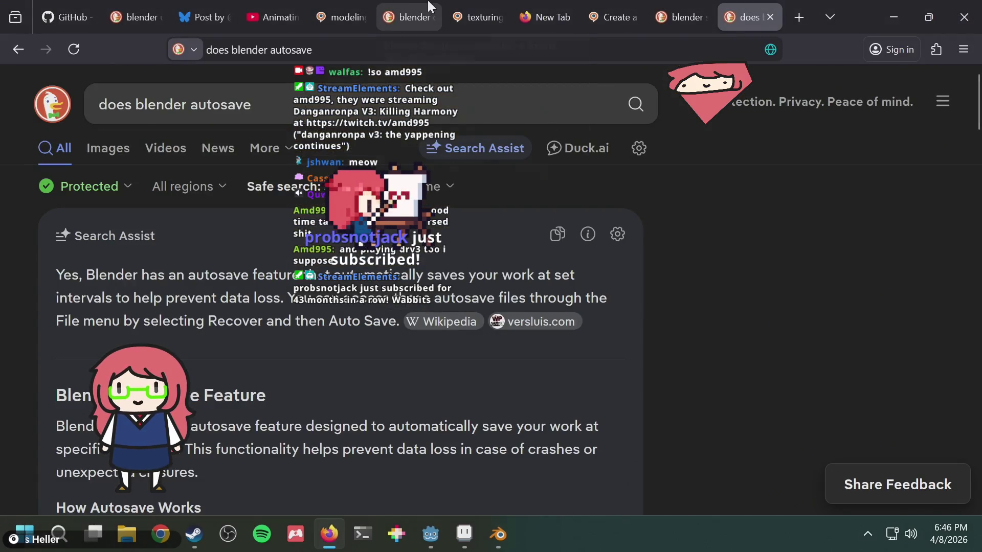
{"action": "mouse_move", "coordinate": [429, 6]}
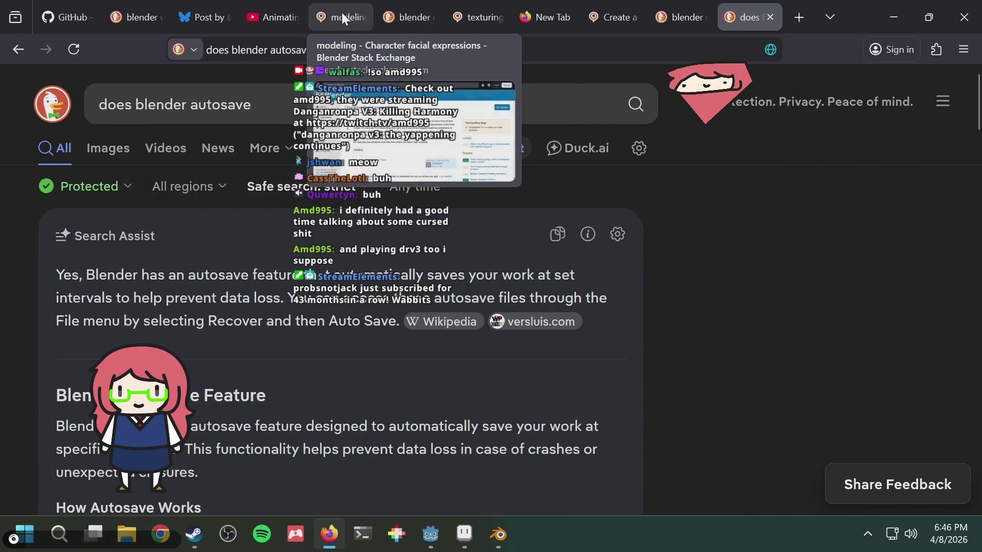
{"action": "left_click", "coordinate": [275, 15]}
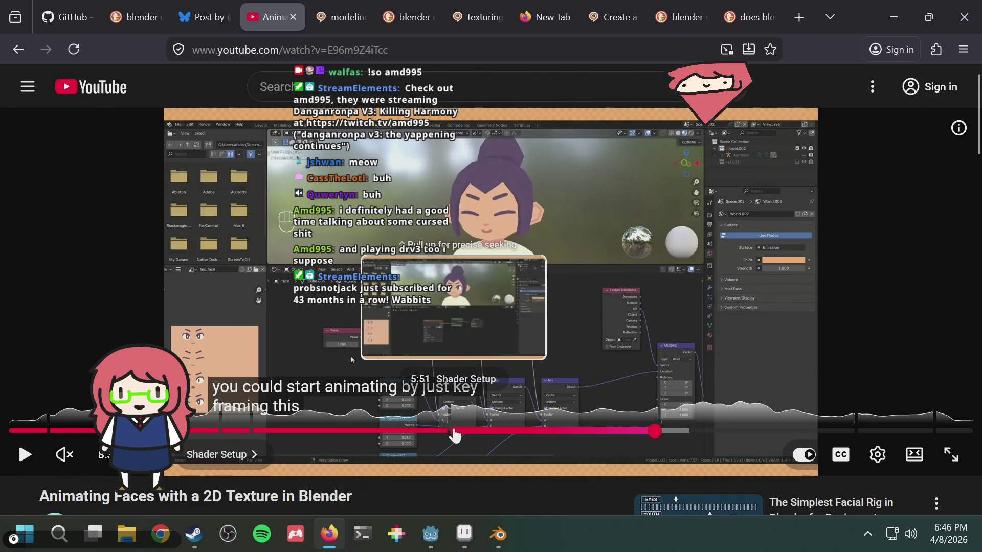
{"action": "left_click", "coordinate": [452, 434]}
Step the video back and forth to the mapping node explanation and resume playback
{"action": "key", "text": "Right"}
{"action": "key", "text": "Right"}
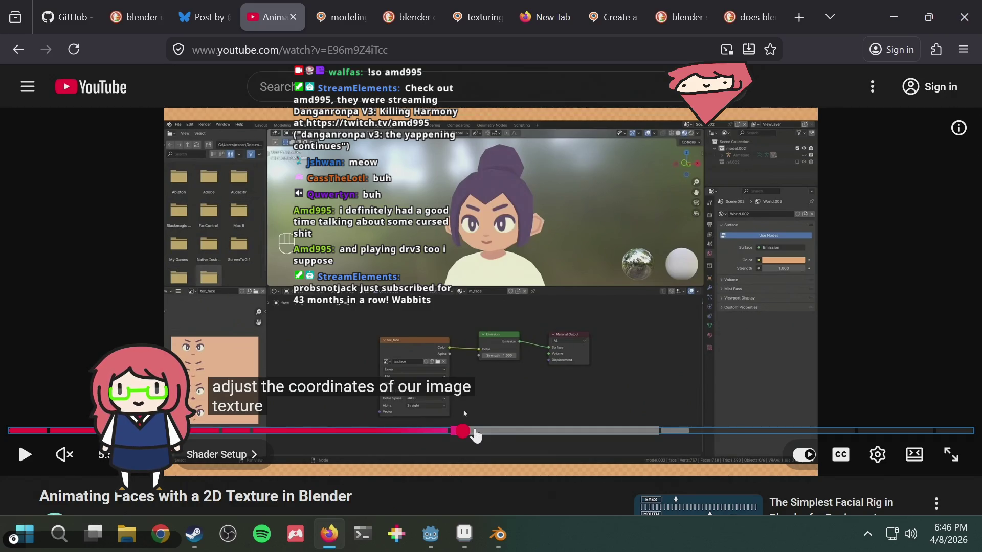
{"action": "key", "text": "Right"}
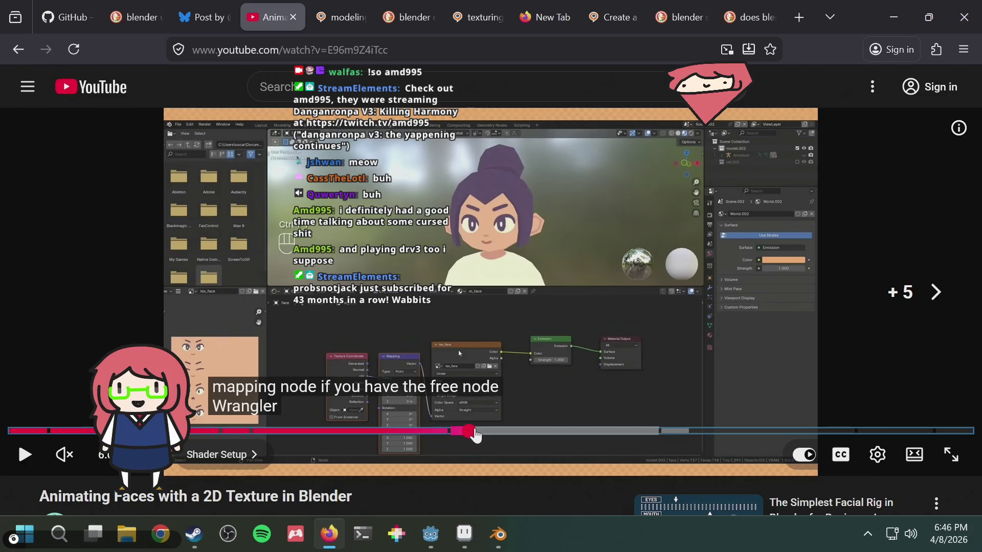
{"action": "key", "text": "Right"}
{"action": "key", "text": "Left"}
{"action": "key", "text": "Right"}
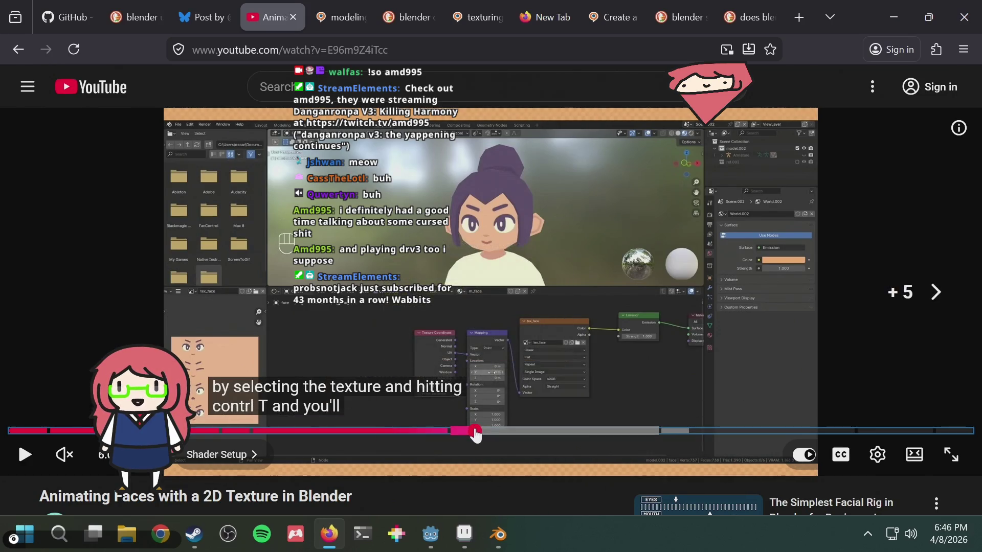
{"action": "key", "text": "Right"}
{"action": "key", "text": "Right"}
{"action": "key", "text": "Left"}
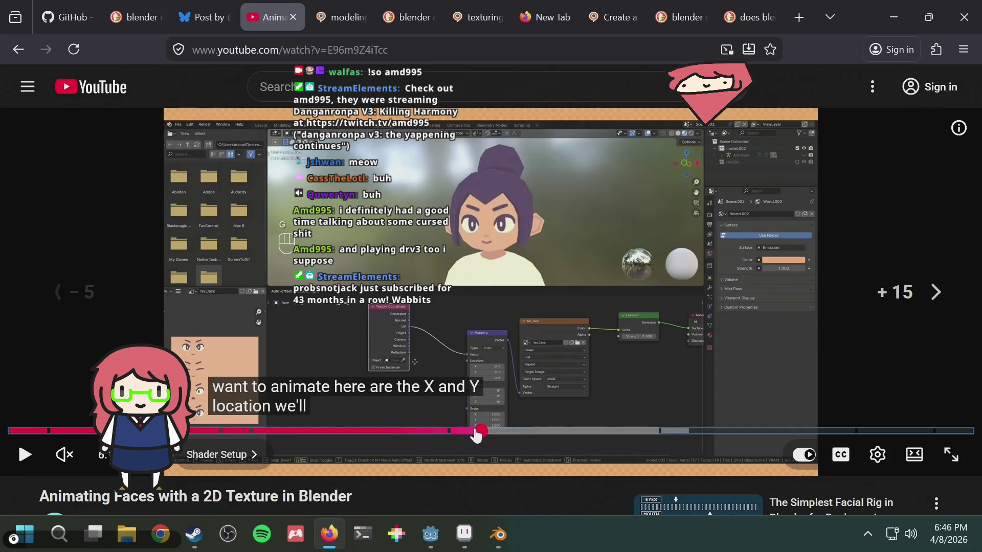
{"action": "key", "text": "Left"}
{"action": "key", "text": "Left"}
{"action": "key", "text": "Right"}
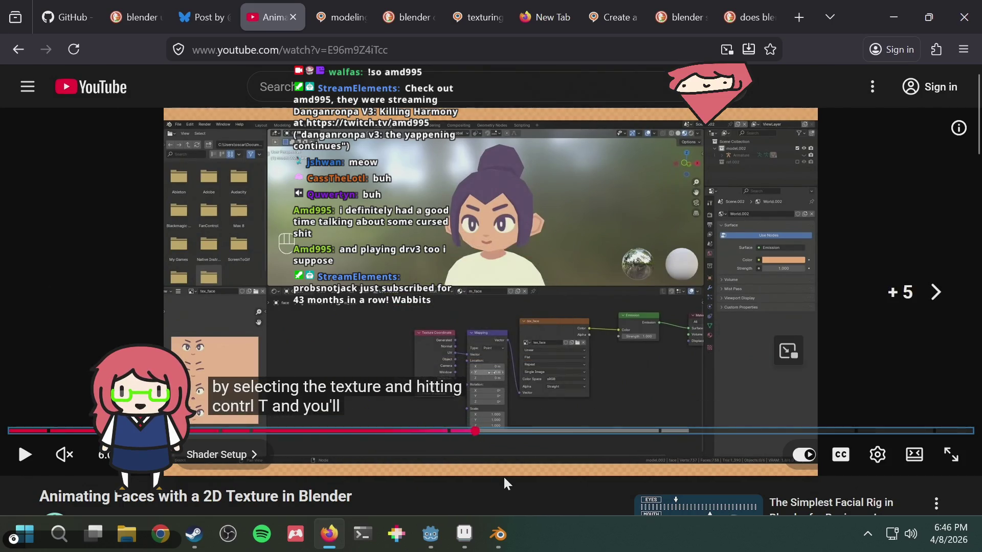
{"action": "key", "text": "Left"}
{"action": "key", "text": "Left"}
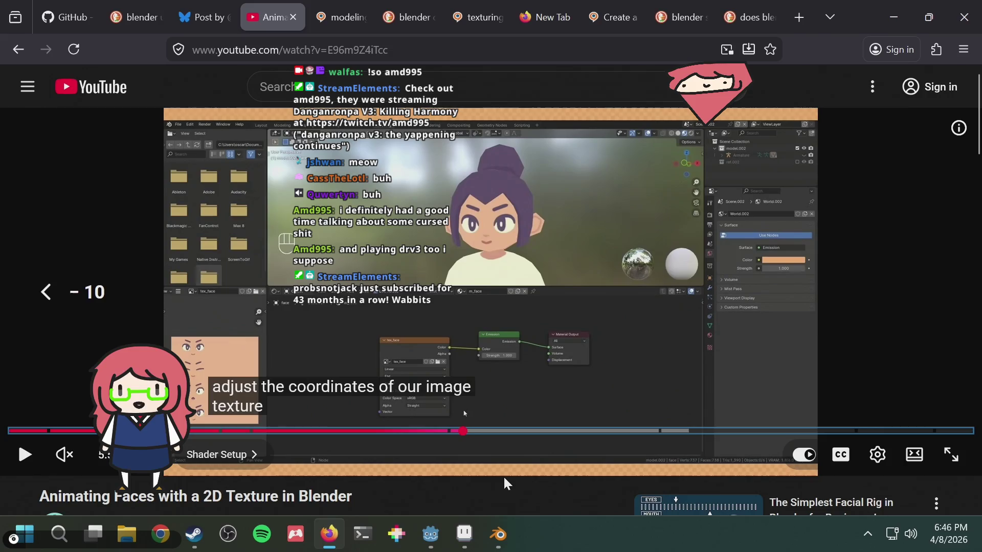
{"action": "key", "text": "Right"}
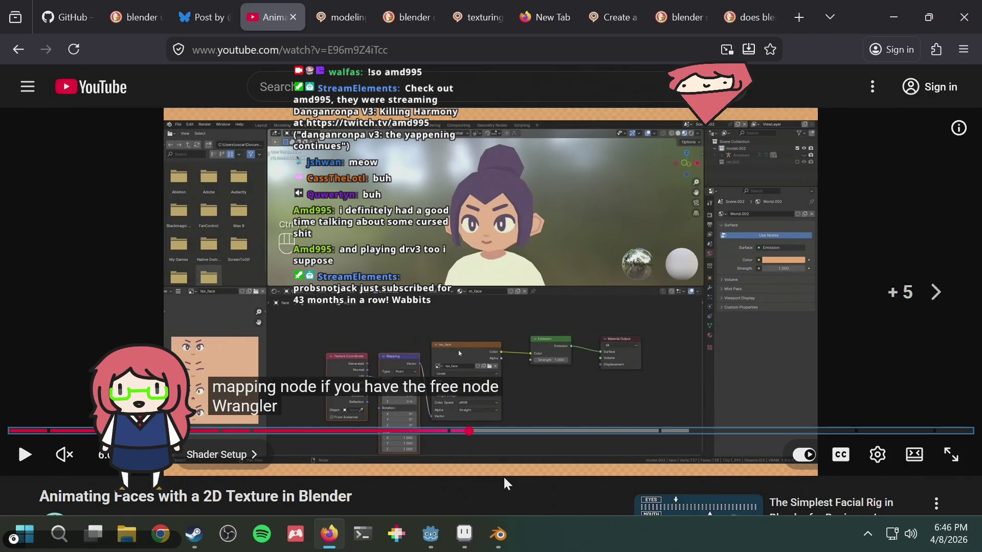
{"action": "key", "text": "space"}
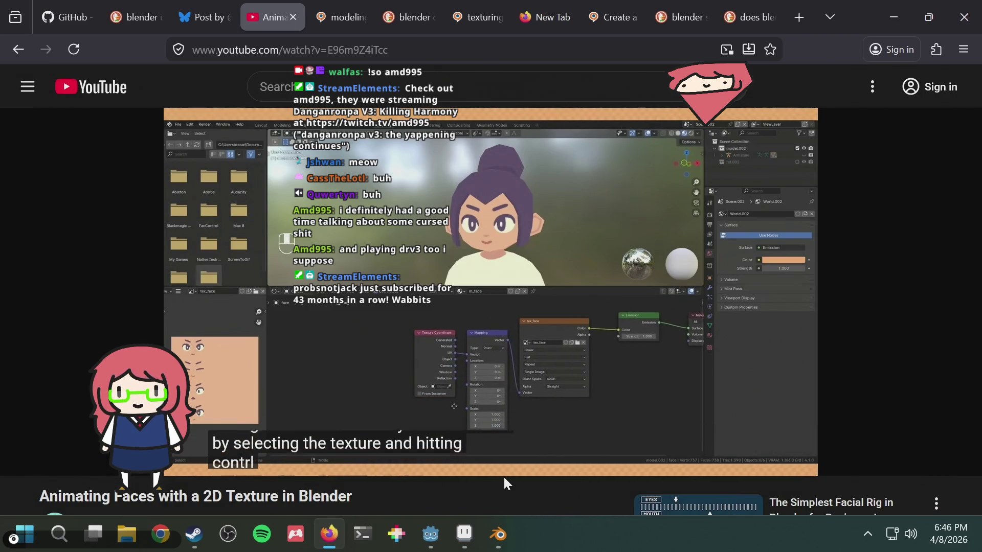
Check the rabbit texture's image name in Blender, leave it unchanged, and return to the tutorial
{"action": "key", "text": "alt+Tab"}
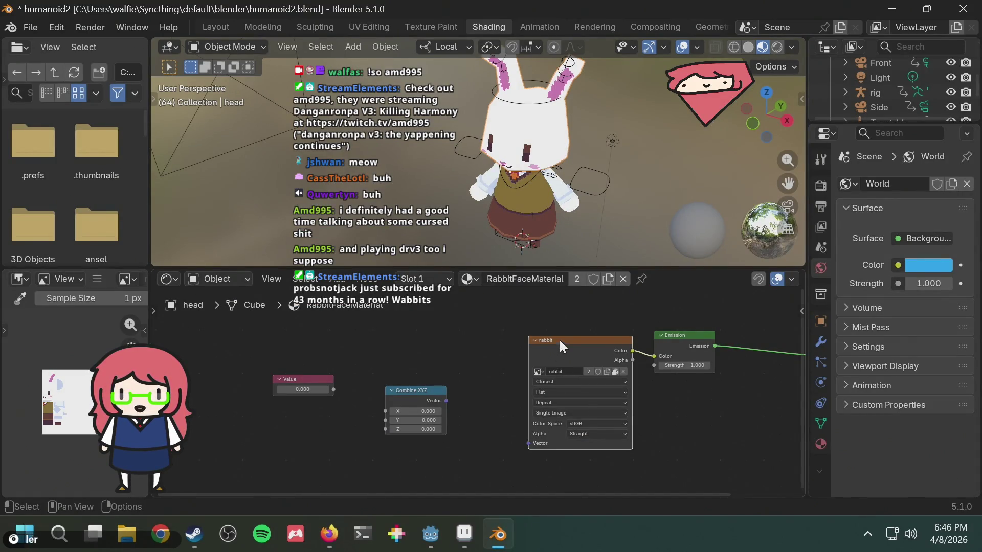
{"action": "left_click", "coordinate": [562, 371]}
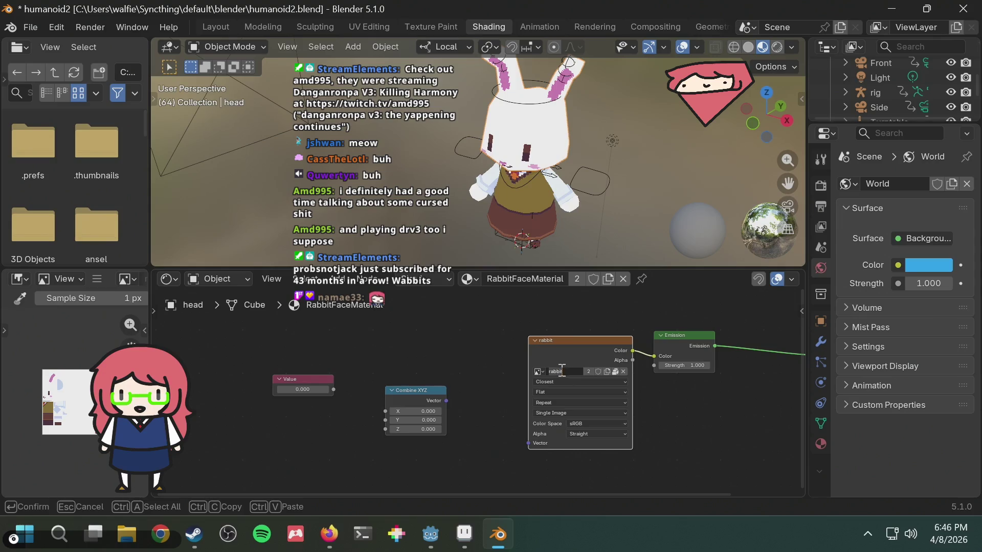
{"action": "key", "text": "Escape"}
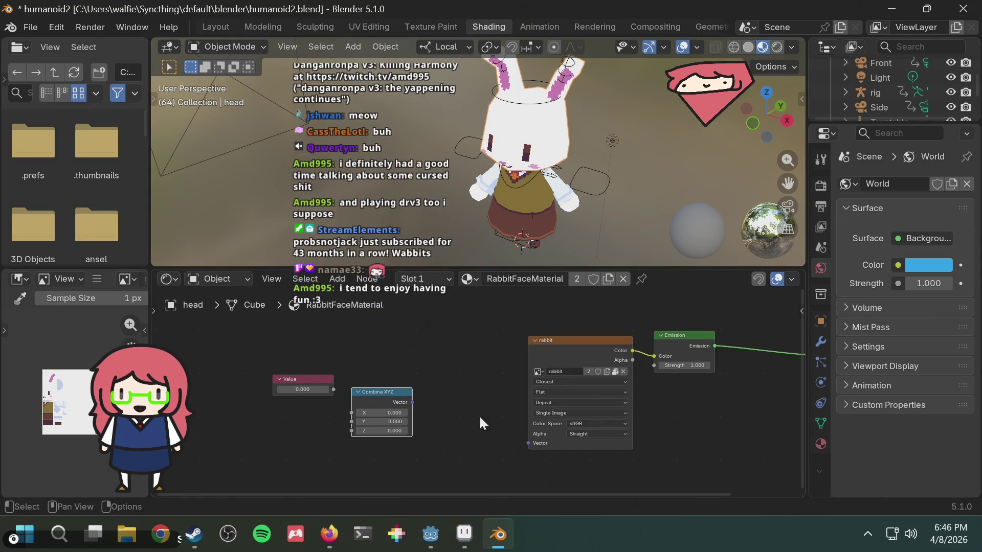
{"action": "key", "text": "alt+Tab"}
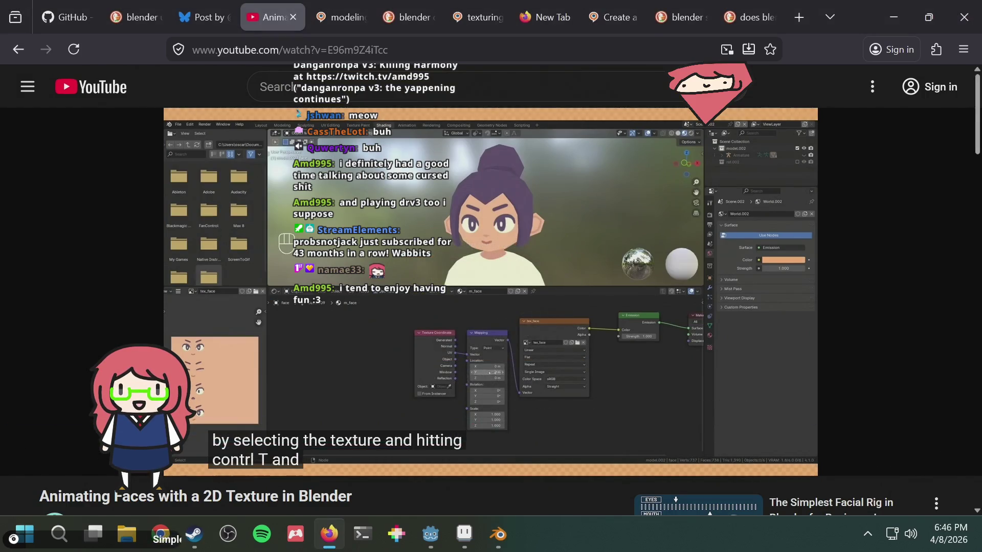
Play the tutorial, rewind 5 seconds to rewatch the mapping setup, then return to Blender
{"action": "key", "text": "space"}
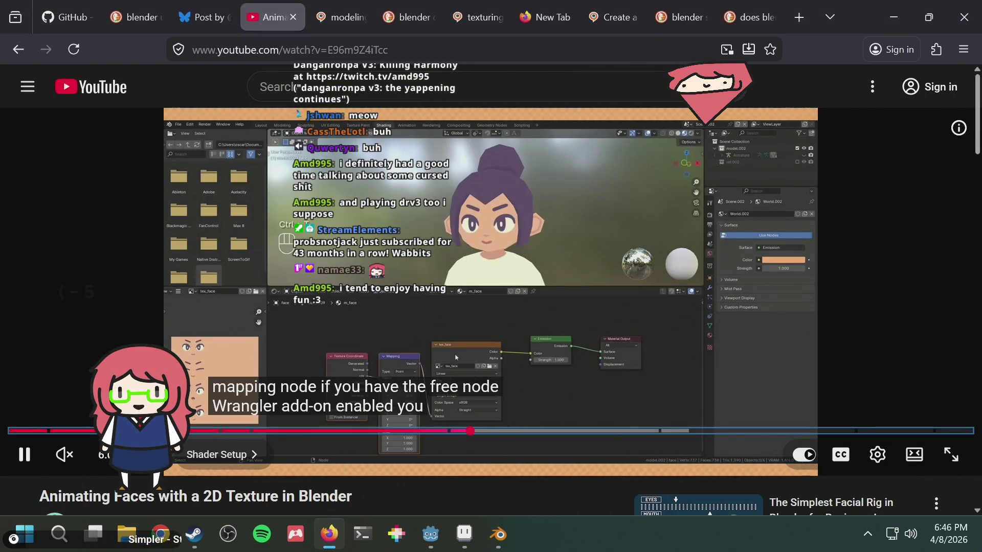
{"action": "key", "text": "Left"}
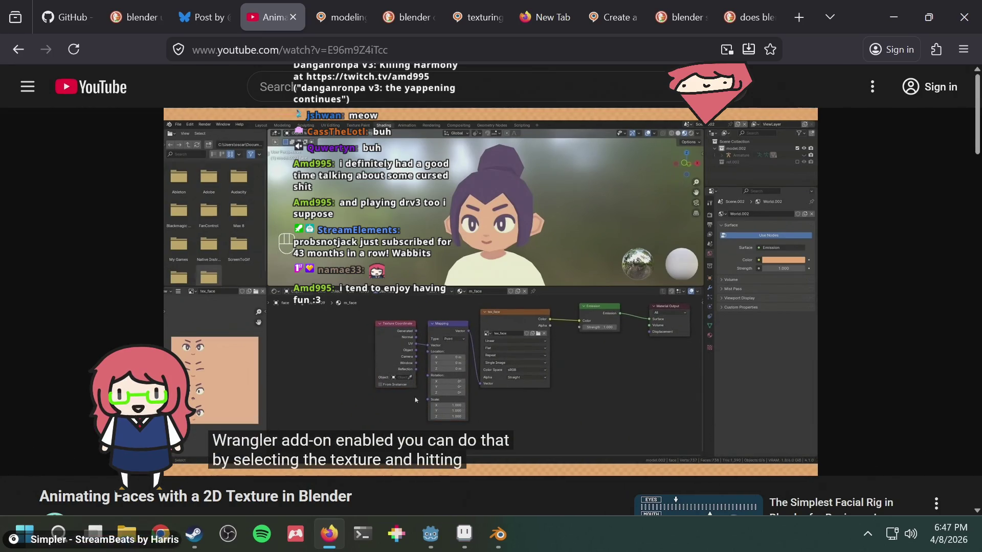
{"action": "key", "text": "alt+Tab"}
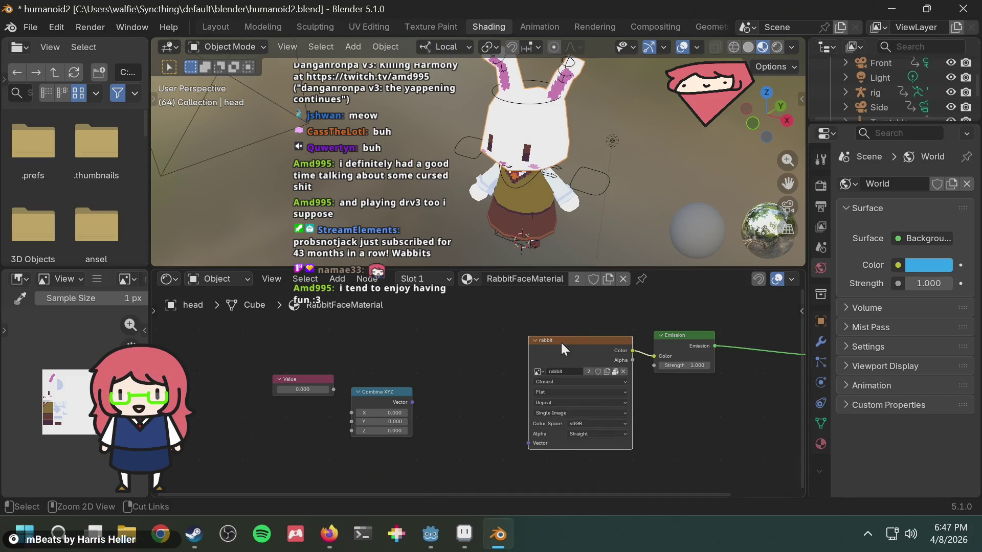
Enable the Node Wrangler add-on in Preferences via the 'node' search, then close Preferences
{"action": "left_click", "coordinate": [45, 26]}
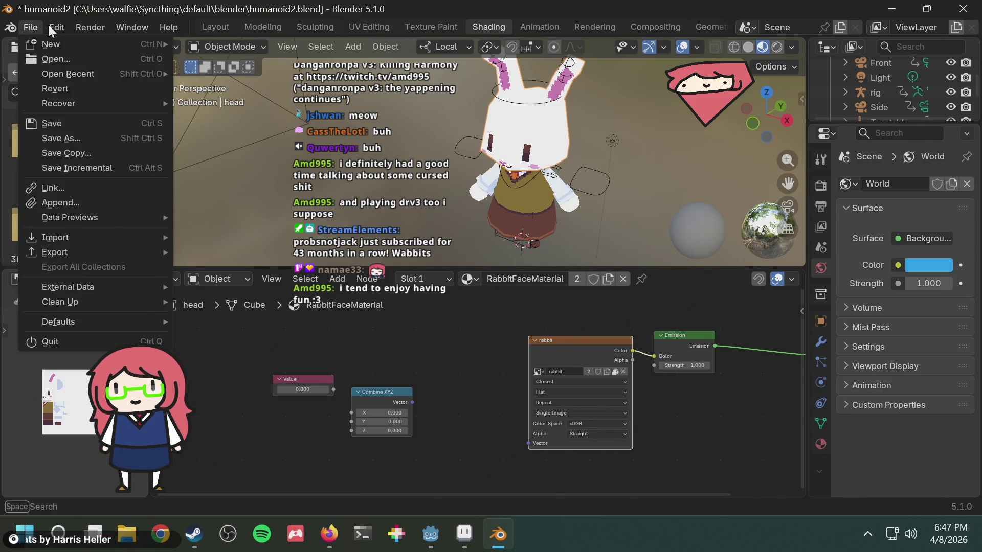
{"action": "left_click", "coordinate": [94, 216]}
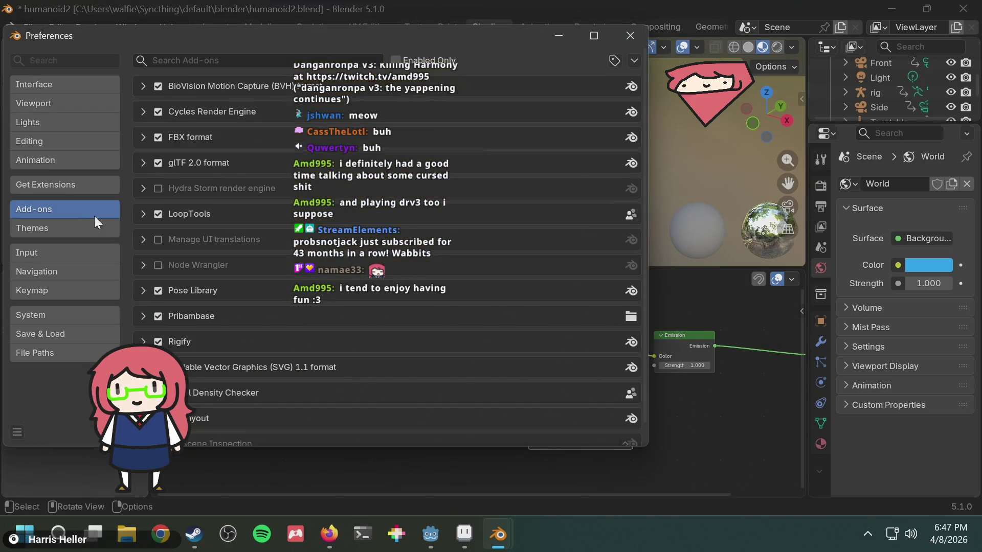
{"action": "left_click", "coordinate": [227, 62]}
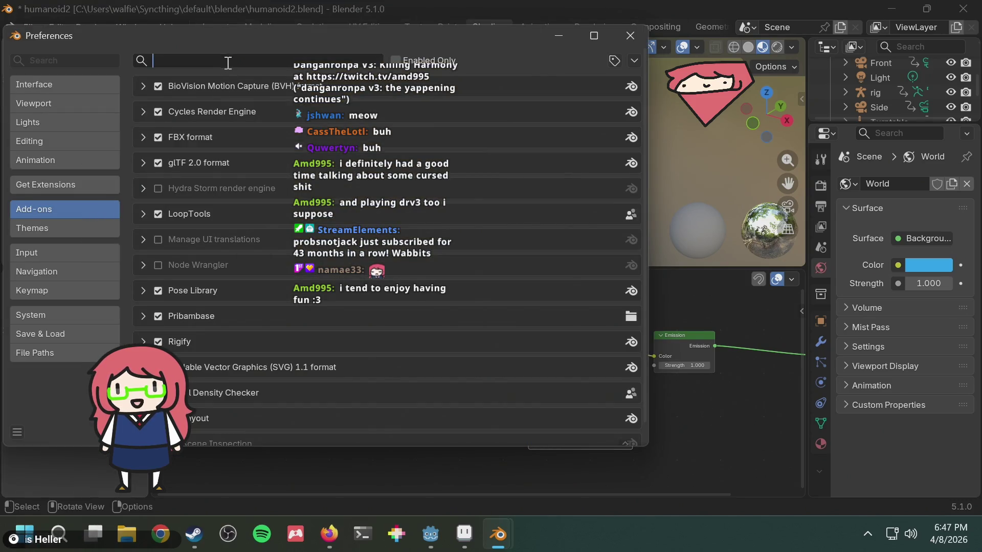
{"action": "type", "text": "node"}
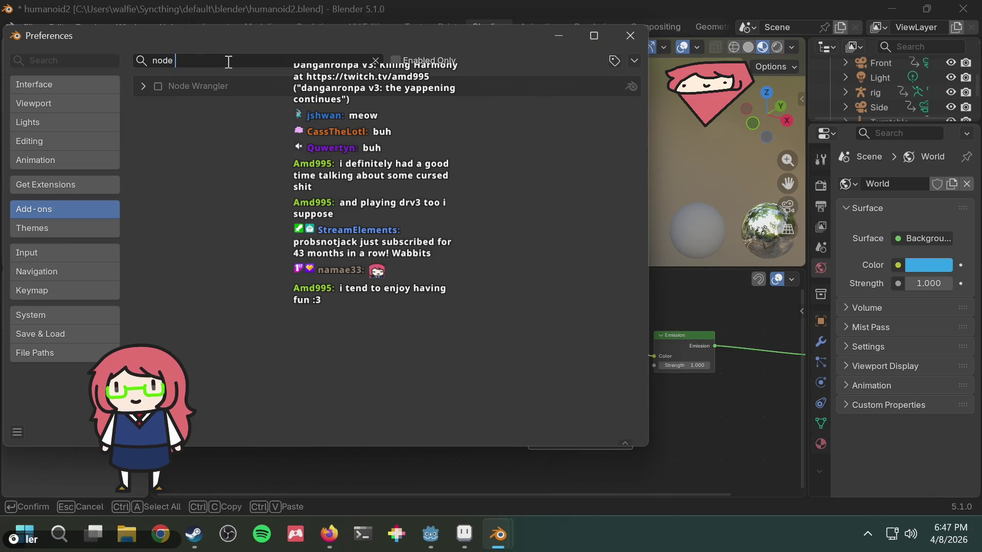
{"action": "left_click", "coordinate": [154, 86]}
{"action": "left_click", "coordinate": [630, 35]}
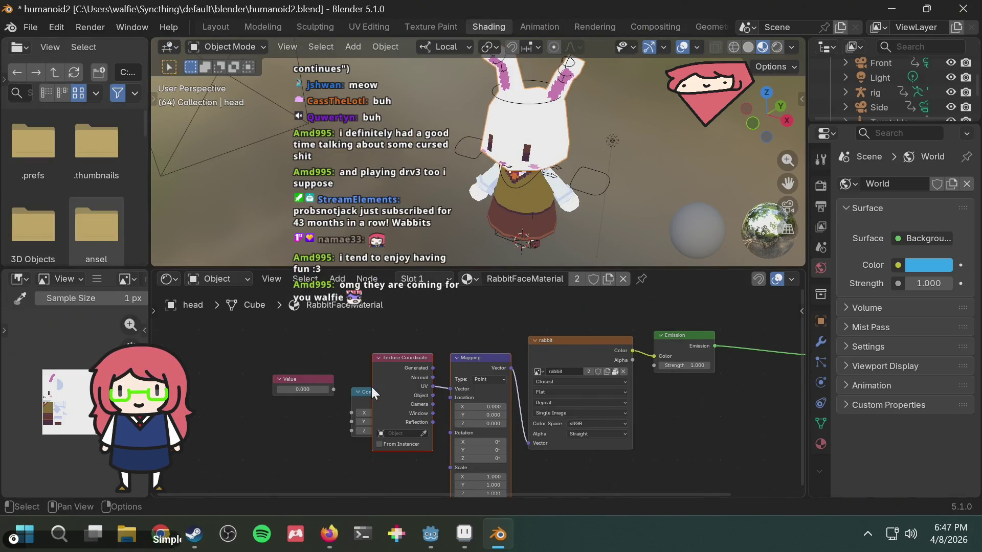
Move Combine XYZ below the Value node and lift the Texture Coordinate node higher
{"action": "mouse_move", "coordinate": [364, 393]}
{"action": "left_mouse_down"}
{"action": "mouse_move", "coordinate": [327, 415]}
{"action": "mouse_move", "coordinate": [285, 413]}
{"action": "mouse_move", "coordinate": [240, 388]}
{"action": "left_mouse_up"}
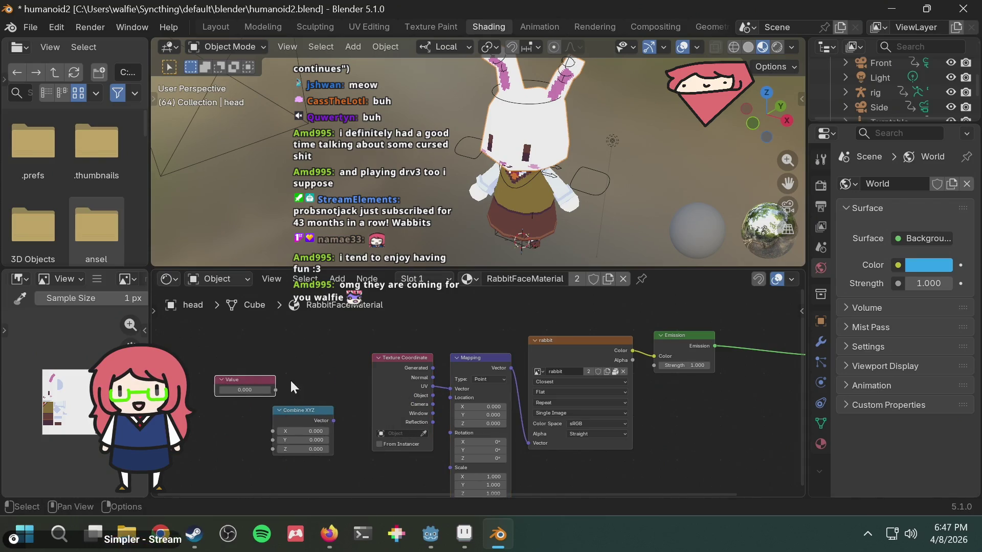
{"action": "middle_click_drag", "start_coordinate": [413, 407], "coordinate": [416, 367]}
{"action": "middle_click_drag", "start_coordinate": [337, 398], "coordinate": [339, 451]}
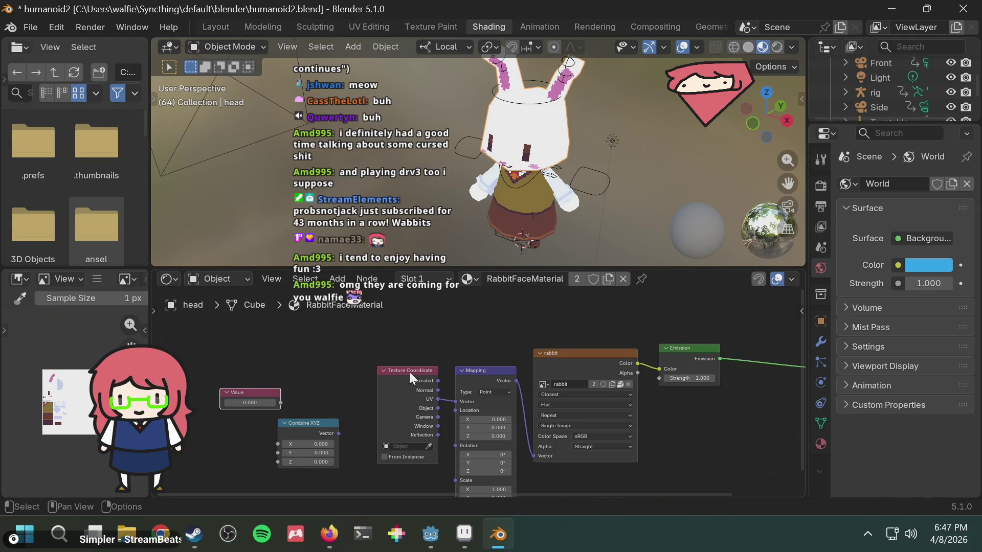
{"action": "left_click_drag", "start_coordinate": [409, 372], "coordinate": [408, 333]}
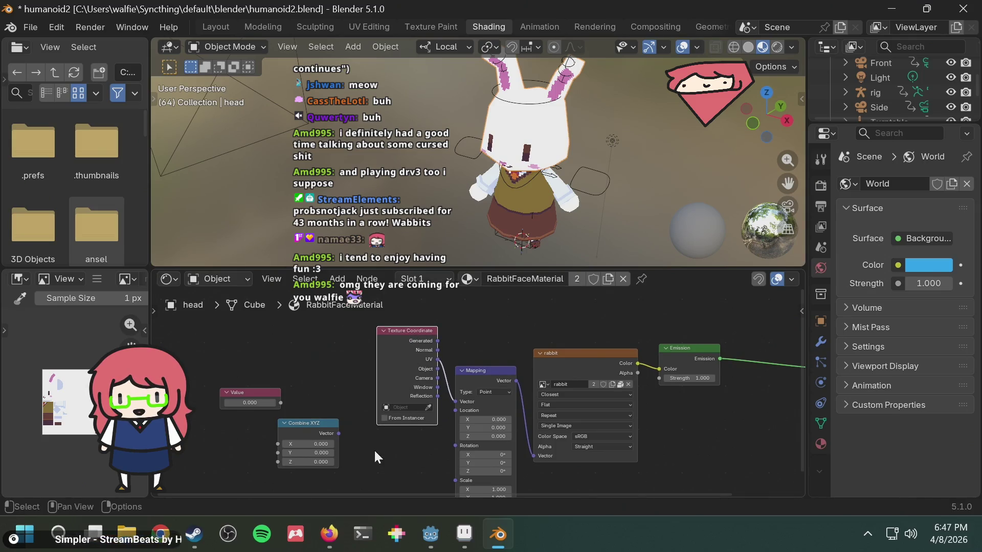
{"action": "middle_click_drag", "start_coordinate": [375, 452], "coordinate": [376, 398]}
Place Combine XYZ beside Mapping so its Vector drives Mapping's Location, and reposition the Value node
{"action": "mouse_move", "coordinate": [326, 372]}
{"action": "left_mouse_down"}
{"action": "mouse_move", "coordinate": [361, 396]}
{"action": "mouse_move", "coordinate": [444, 403]}
{"action": "mouse_move", "coordinate": [456, 359]}
{"action": "left_mouse_up"}
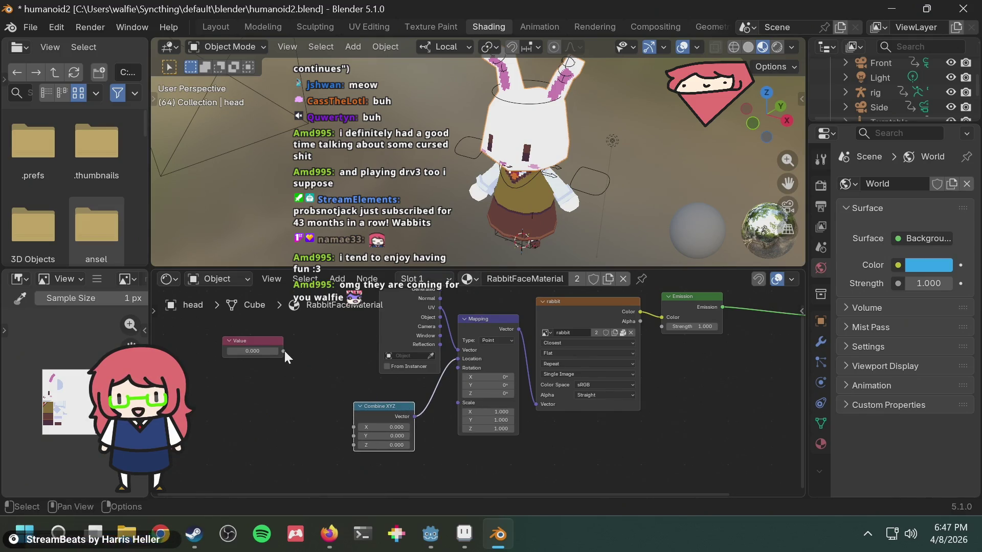
{"action": "left_click_drag", "start_coordinate": [278, 341], "coordinate": [246, 365]}
{"action": "middle_click_drag", "start_coordinate": [285, 366], "coordinate": [384, 376]}
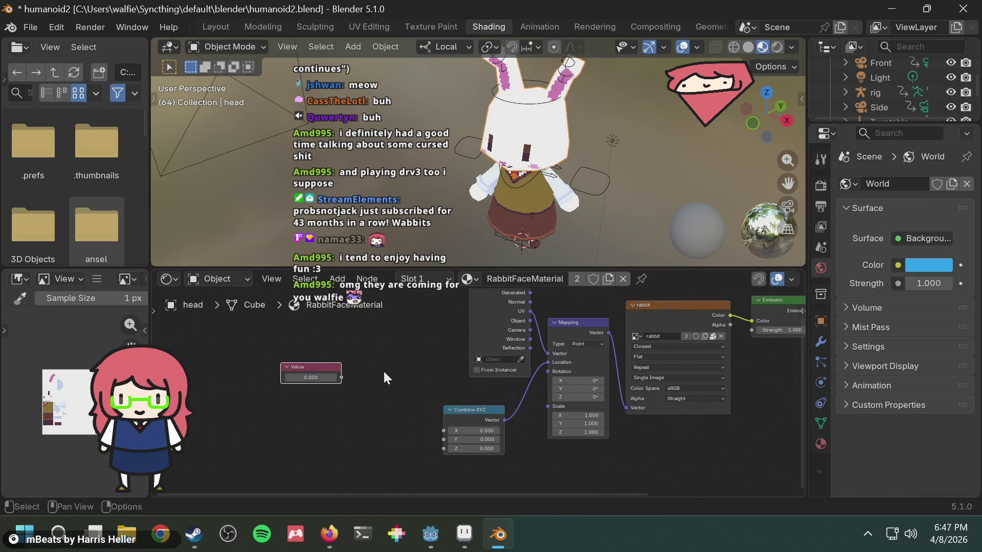
{"action": "key", "text": "shift+a"}
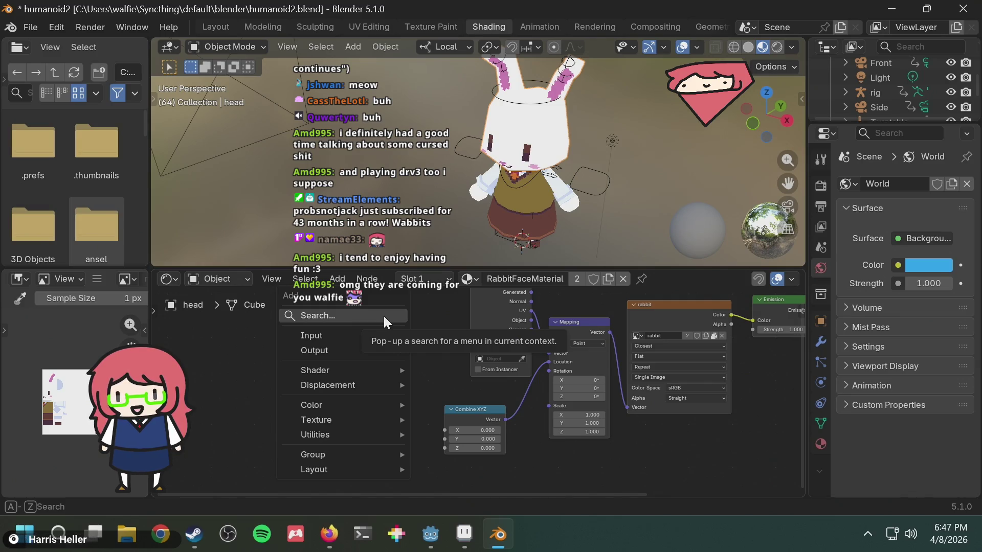
Add a Math Multiply node via the 'mul' search and change its second value from 0.5 to 0.25
{"action": "type", "text": "mul"}
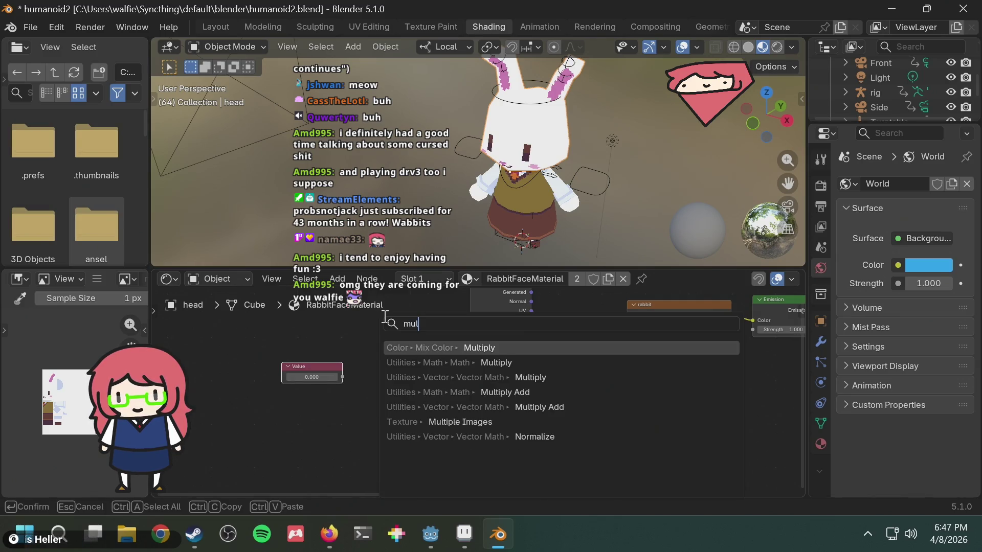
{"action": "key", "text": "Down"}
{"action": "key", "text": "Return"}
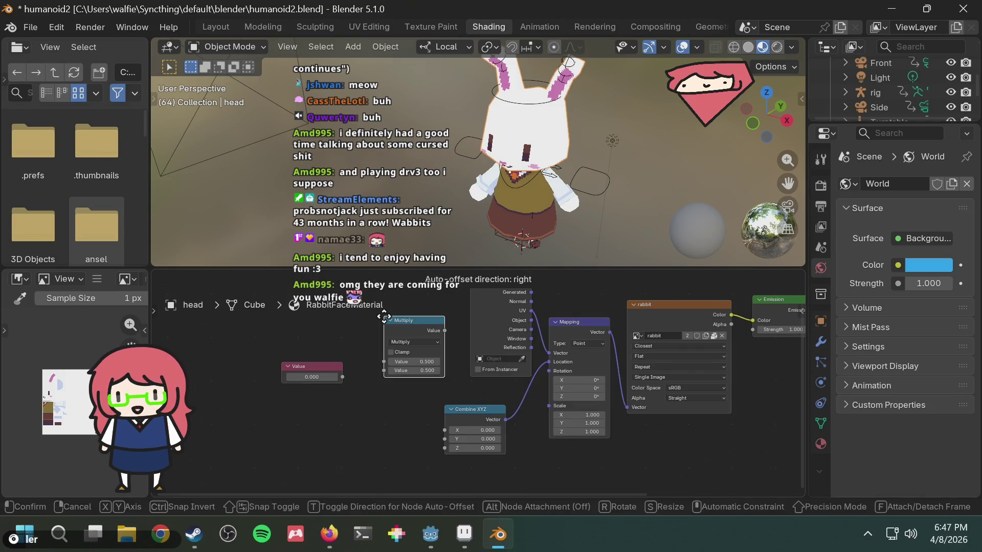
{"action": "left_click", "coordinate": [353, 409]}
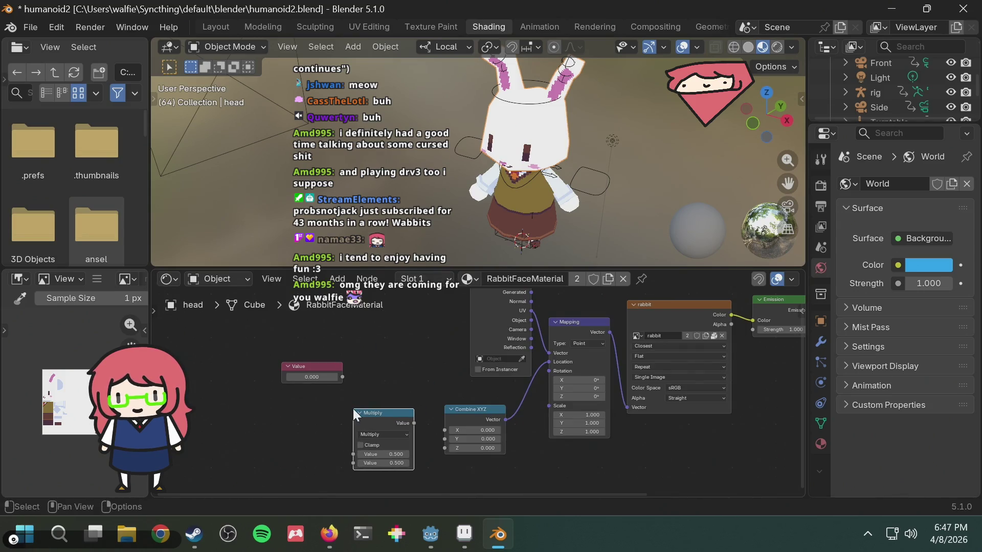
{"action": "left_click", "coordinate": [400, 464]}
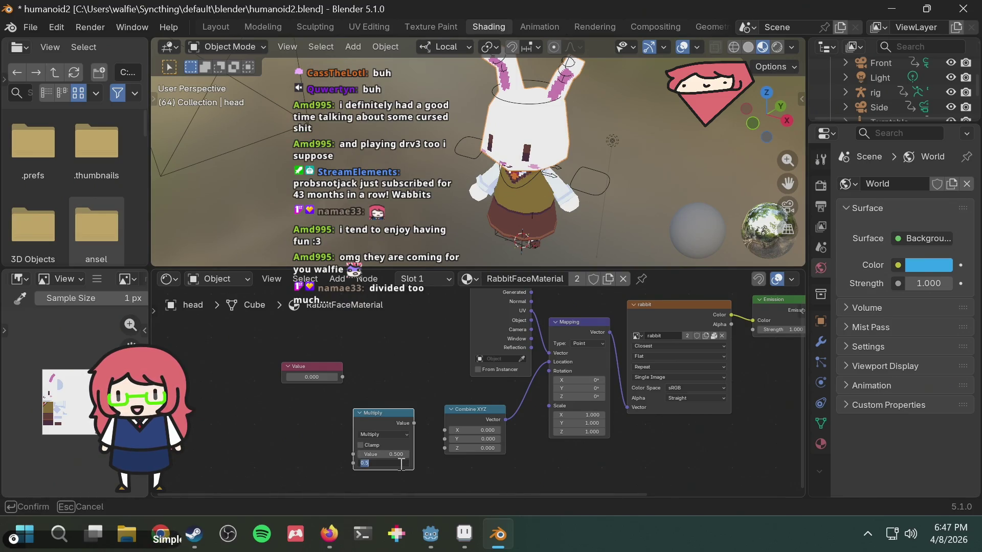
{"action": "key", "text": "BackSpace"}
{"action": "type", "text": "0.25"}
{"action": "key", "text": "Return"}
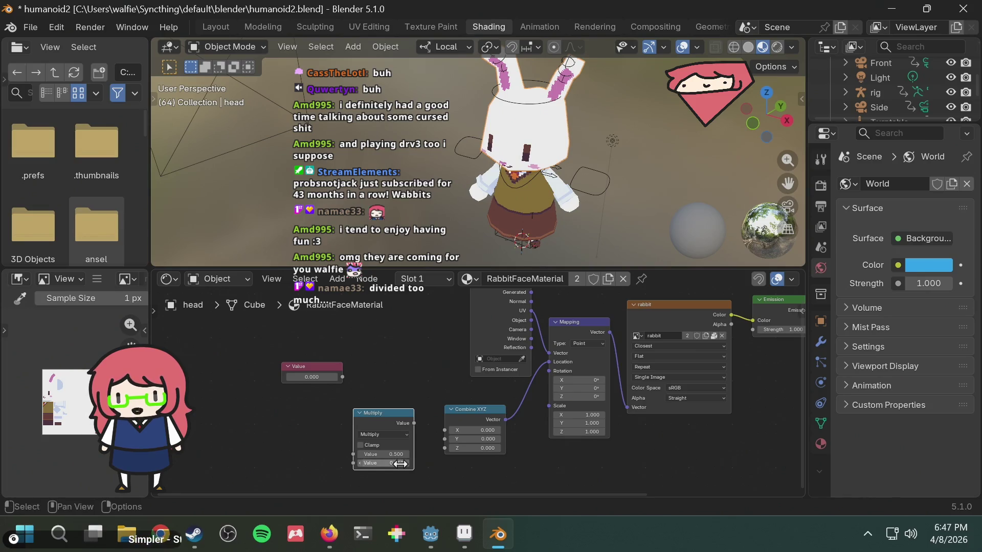
{"action": "mouse_move", "coordinate": [301, 367]}
{"action": "left_mouse_down"}
{"action": "mouse_move", "coordinate": [264, 376]}
{"action": "mouse_move", "coordinate": [353, 454]}
{"action": "left_mouse_up"}
Undo the stray link and add a collapsed Math Floor node left of Multiply
{"action": "key", "text": "ctrl+z"}
{"action": "key", "text": "shift+a"}
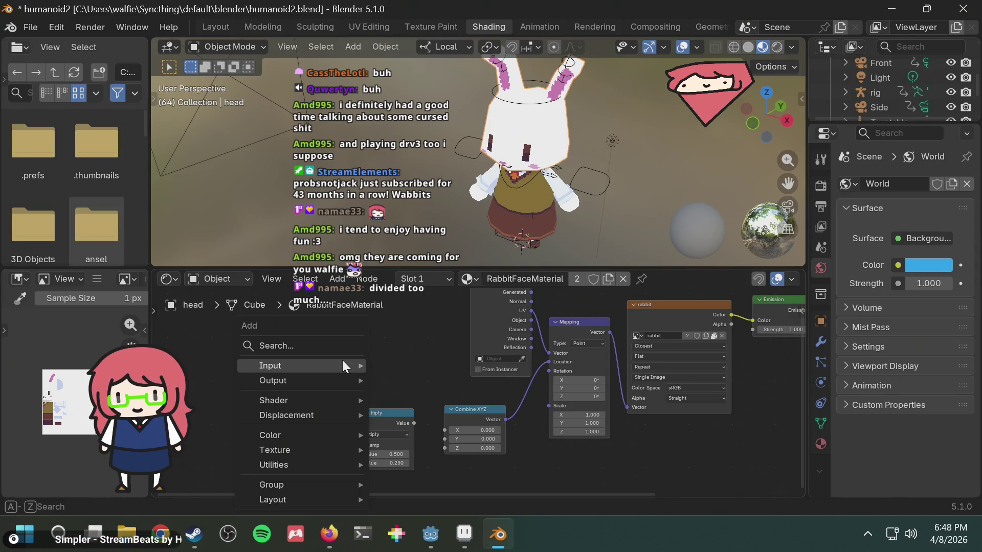
{"action": "mouse_move", "coordinate": [342, 360]}
{"action": "type", "text": "floo"}
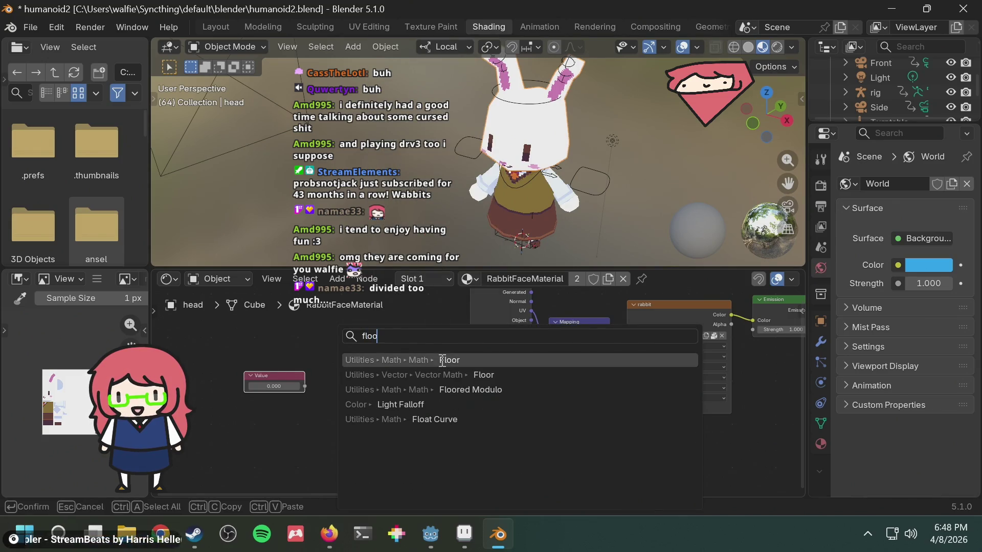
{"action": "left_click", "coordinate": [442, 360]}
{"action": "left_click", "coordinate": [278, 387]}
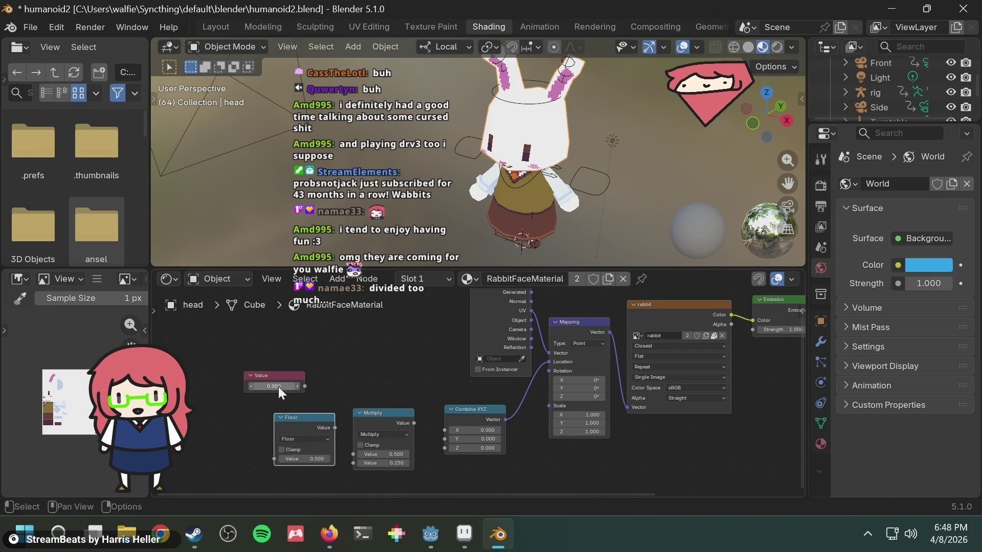
{"action": "mouse_move", "coordinate": [272, 374]}
{"action": "left_mouse_down"}
{"action": "mouse_move", "coordinate": [235, 376]}
{"action": "mouse_move", "coordinate": [266, 385]}
{"action": "mouse_move", "coordinate": [262, 452]}
{"action": "mouse_move", "coordinate": [272, 454]}
{"action": "left_mouse_up"}
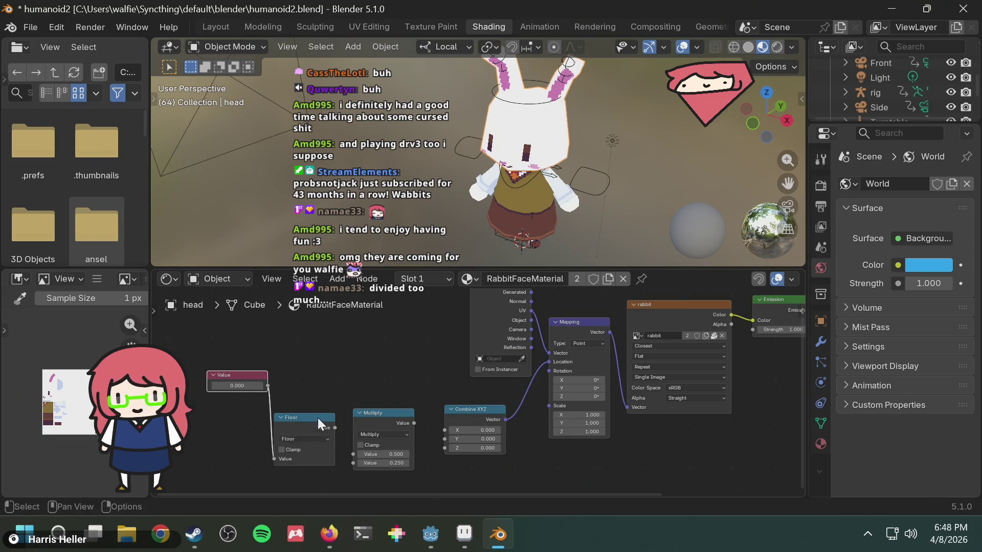
{"action": "left_click", "coordinate": [278, 417]}
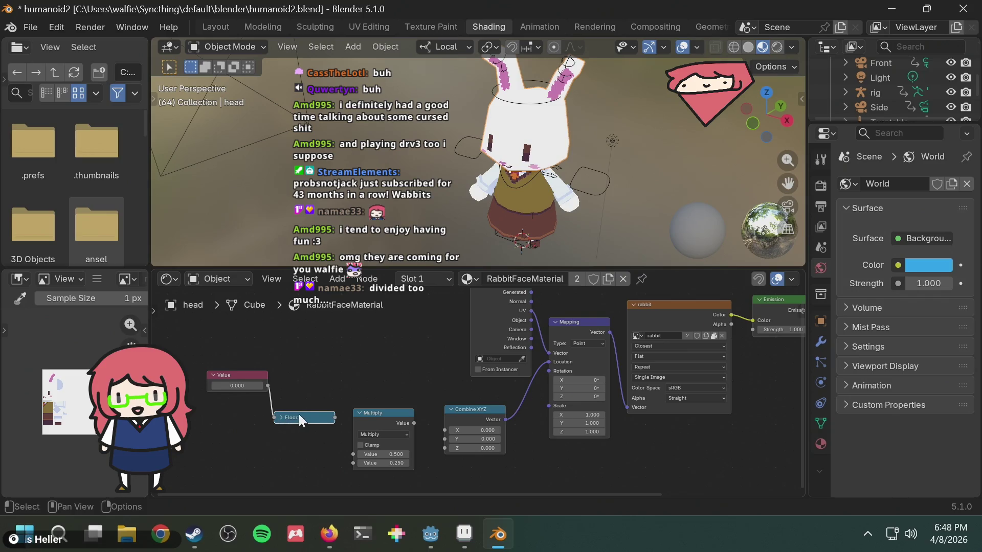
Link Floor into Multiply, Multiply into Combine XYZ's Y, and set Value to 1
{"action": "left_click_drag", "start_coordinate": [299, 414], "coordinate": [302, 411]}
{"action": "left_click_drag", "start_coordinate": [389, 415], "coordinate": [403, 394]}
{"action": "mouse_move", "coordinate": [340, 414]}
{"action": "left_mouse_down"}
{"action": "mouse_move", "coordinate": [352, 419]}
{"action": "mouse_move", "coordinate": [353, 442]}
{"action": "mouse_move", "coordinate": [361, 436]}
{"action": "left_mouse_up"}
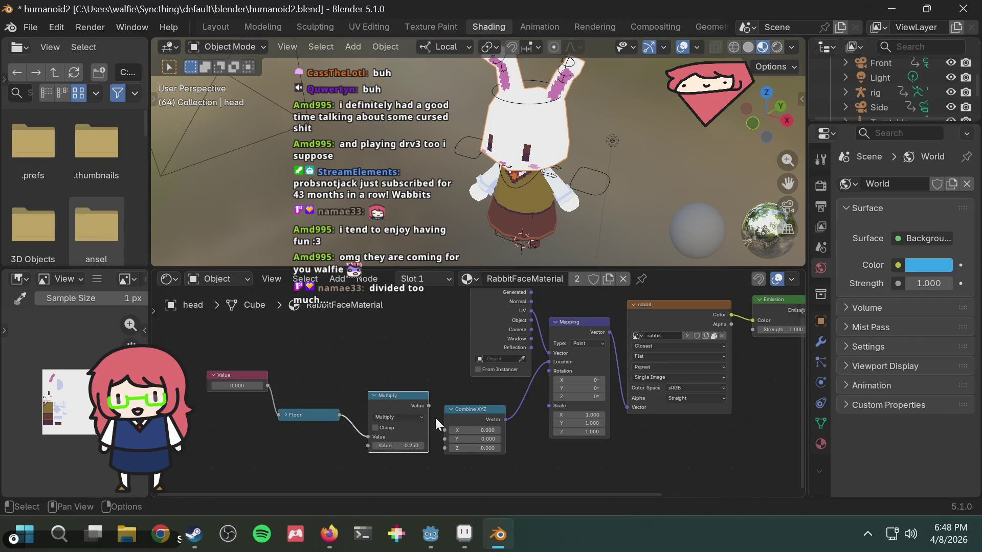
{"action": "mouse_move", "coordinate": [460, 421]}
{"action": "left_mouse_down"}
{"action": "mouse_move", "coordinate": [477, 408]}
{"action": "mouse_move", "coordinate": [435, 428]}
{"action": "mouse_move", "coordinate": [450, 438]}
{"action": "left_mouse_up"}
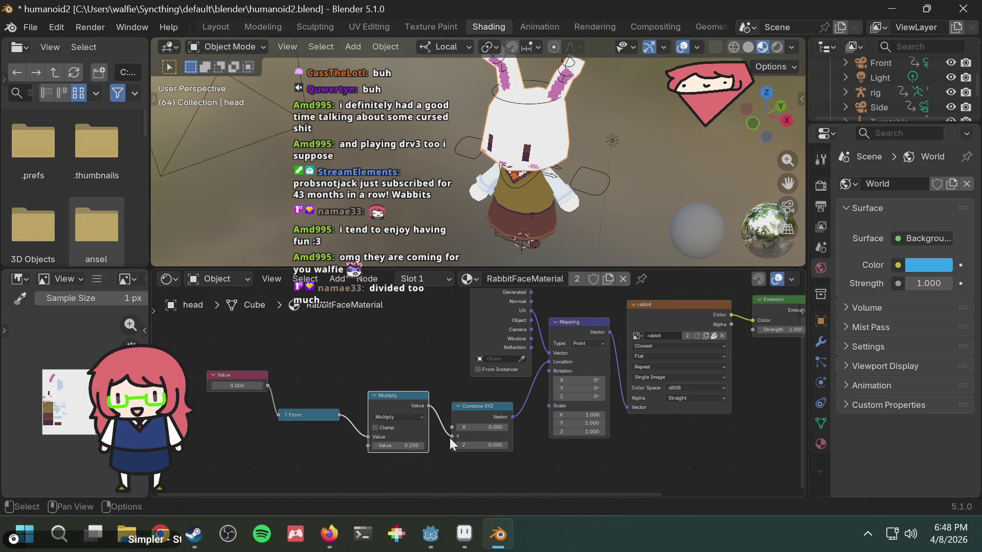
{"action": "left_click", "coordinate": [259, 386]}
{"action": "type", "text": "1"}
{"action": "key", "text": "Return"}
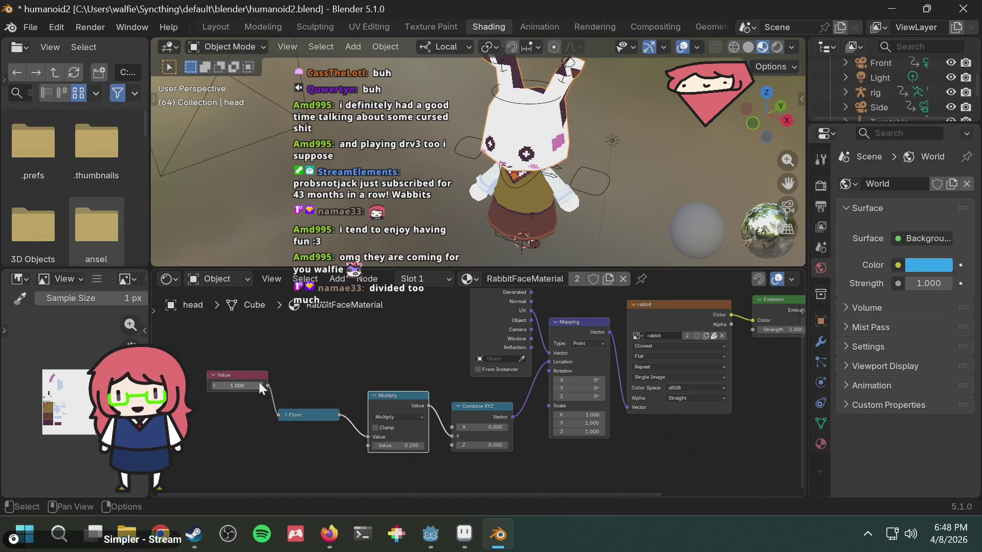